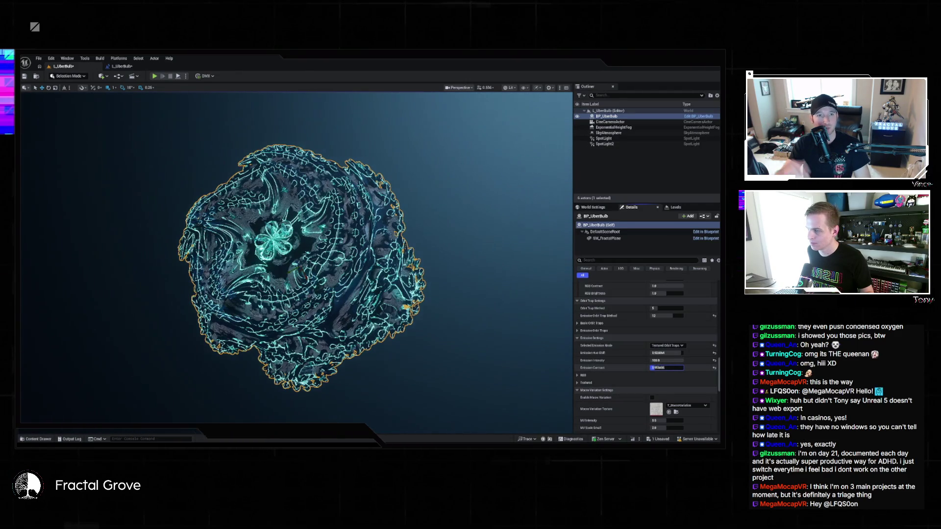
# Enter 1.2356 as BP_UberBulb's Emission Contrast in the Details panel and commit it.
pyautogui.write('1.235600')
pyautogui.press('Return')
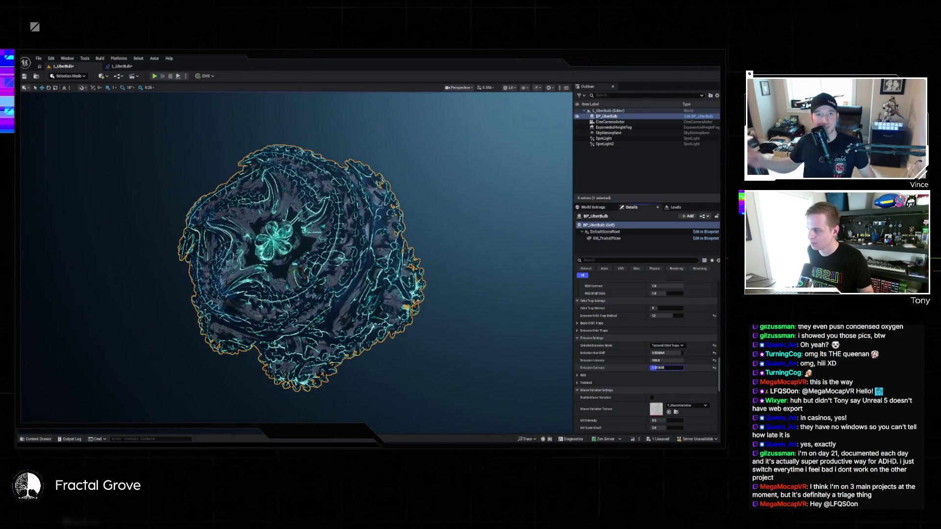
pyautogui.press('Return')
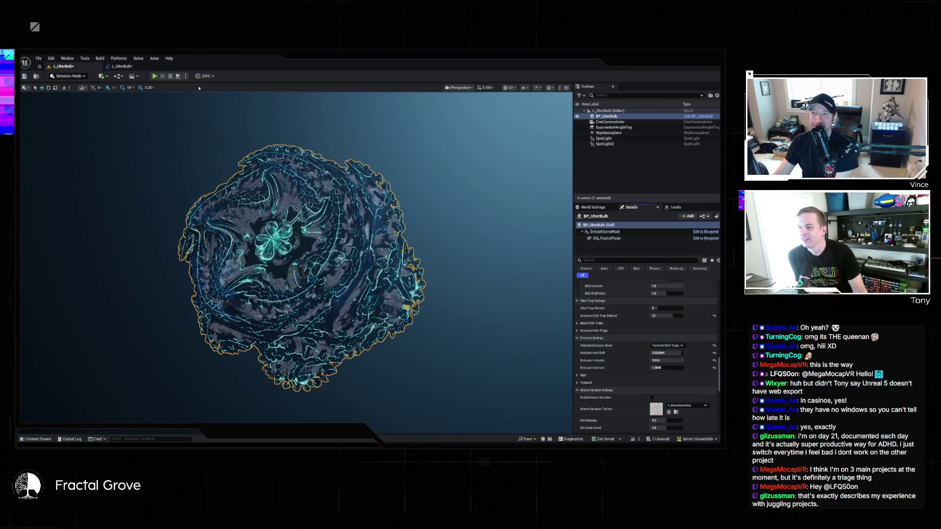
# Deselect the fractal, play the level, and watch it in immersive full-screen before restoring the editor.
pyautogui.click(647, 170)
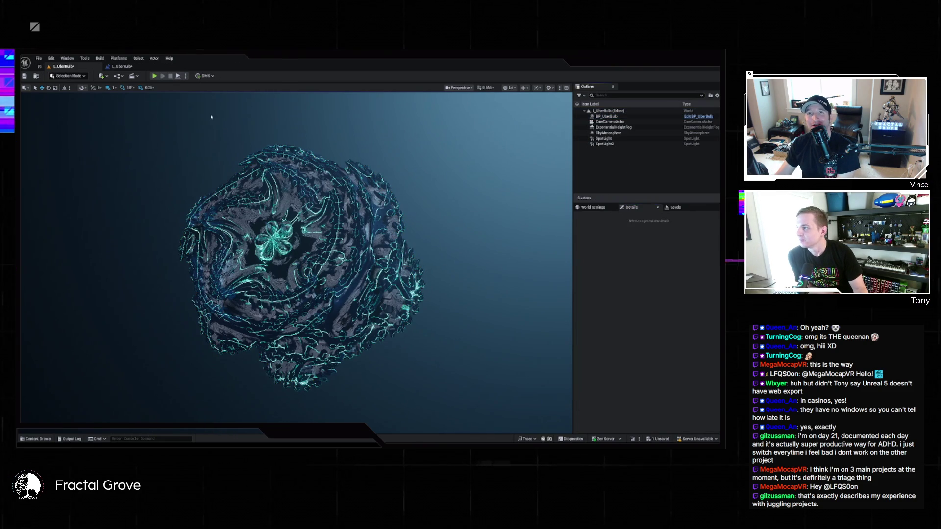
pyautogui.click(179, 76)
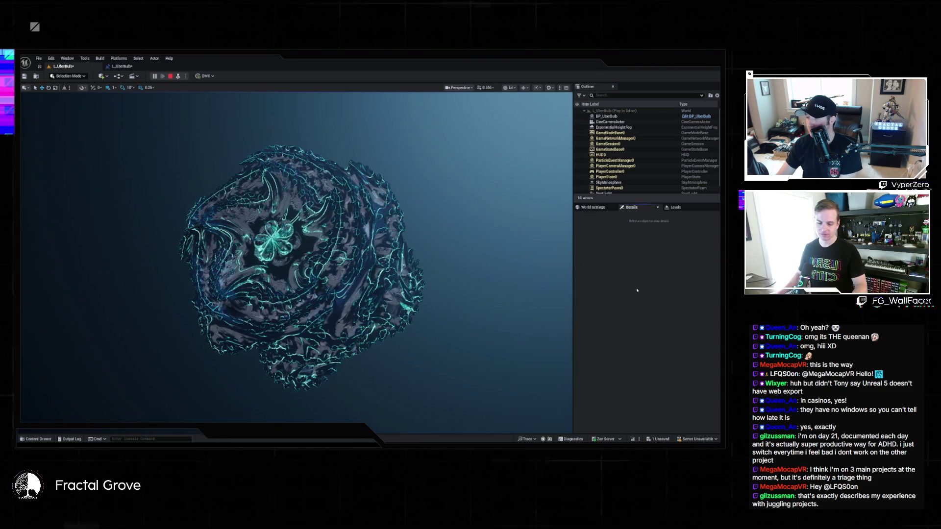
pyautogui.press('F11')
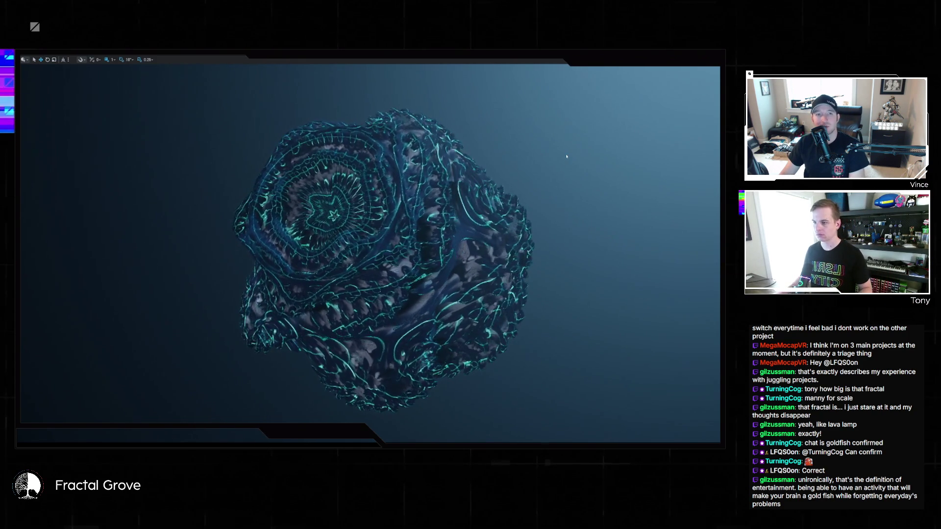
pyautogui.press('F11')
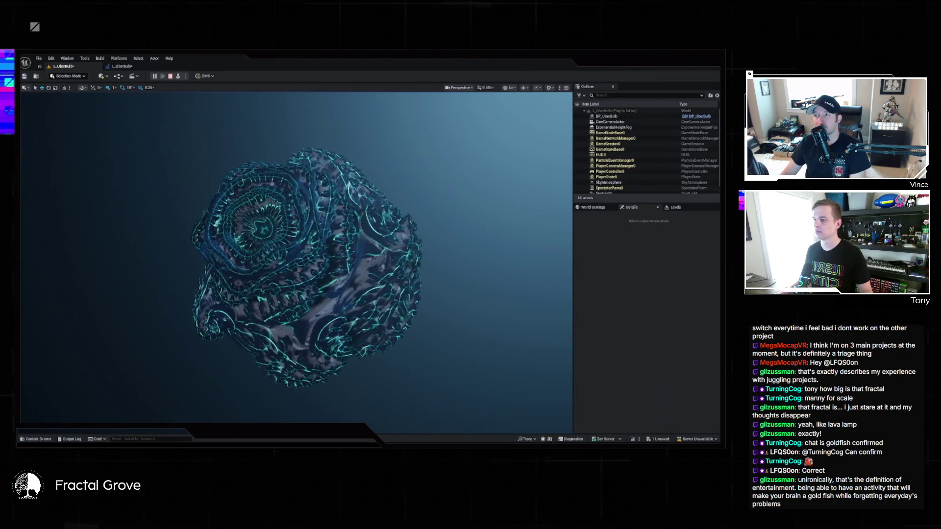
# Stop playback, delete SpotLight and SpotLight2, and play the level again.
pyautogui.press('Escape')
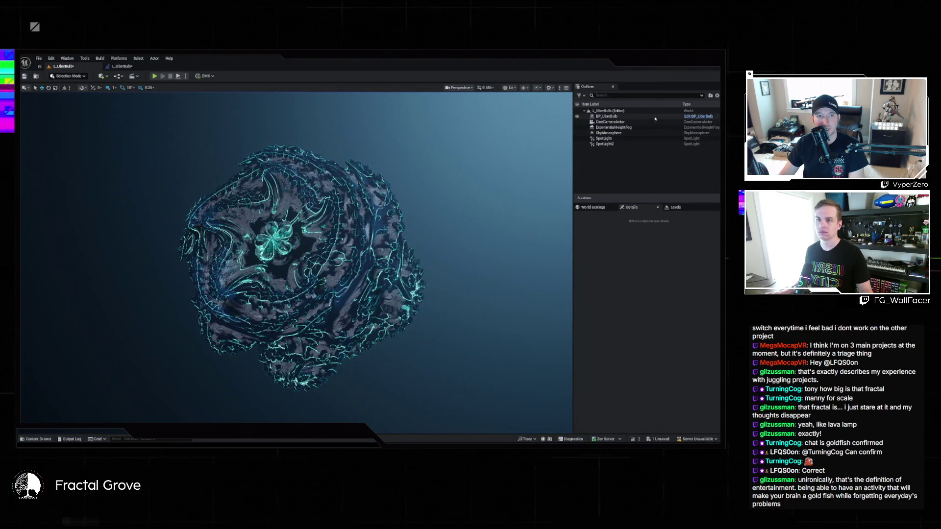
pyautogui.click(608, 138)
pyautogui.keyDown('shift'); pyautogui.click(618, 143); pyautogui.keyUp('shift')
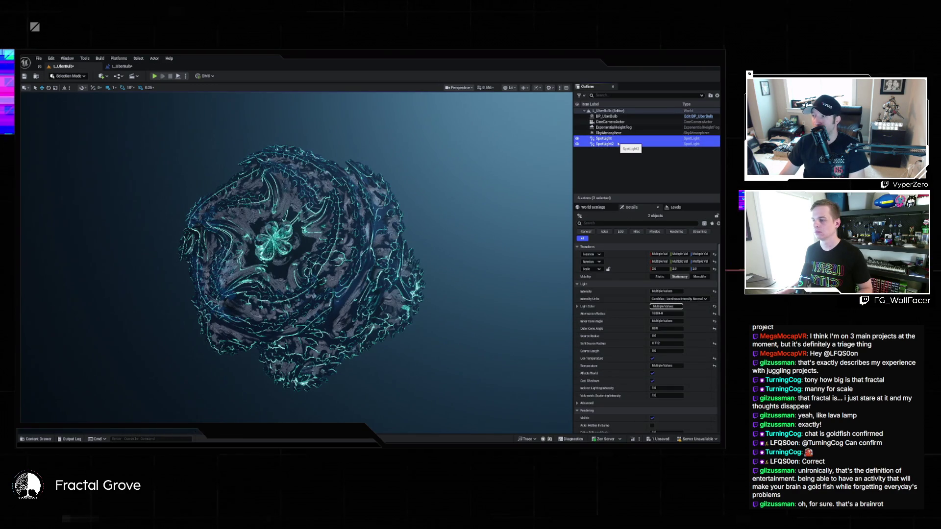
pyautogui.press('Delete')
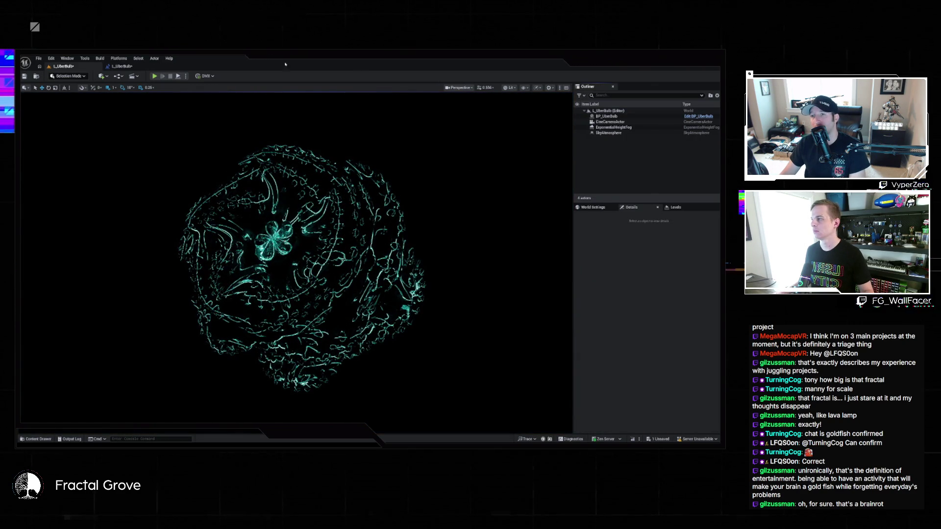
pyautogui.click(178, 76)
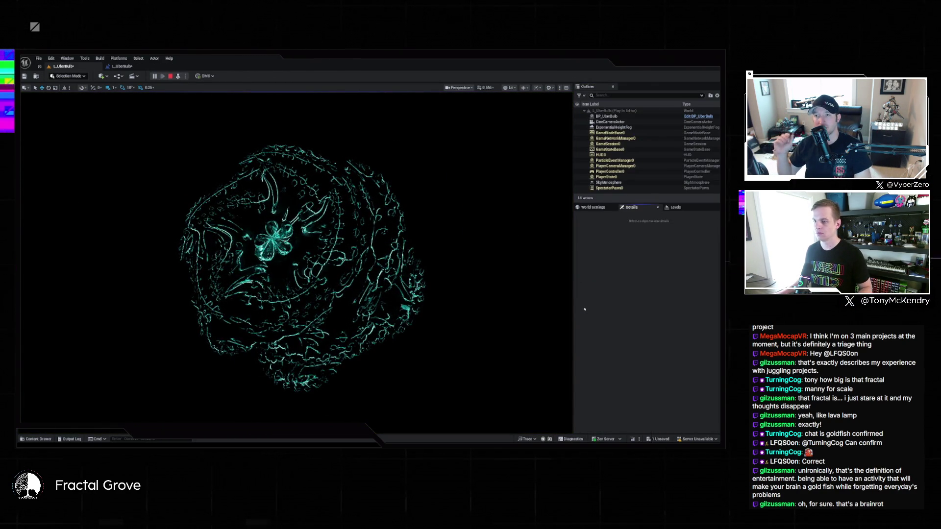
# Watch the light-free fractal animate in immersive full-screen, then stop Play In Editor.
pyautogui.press('F11')
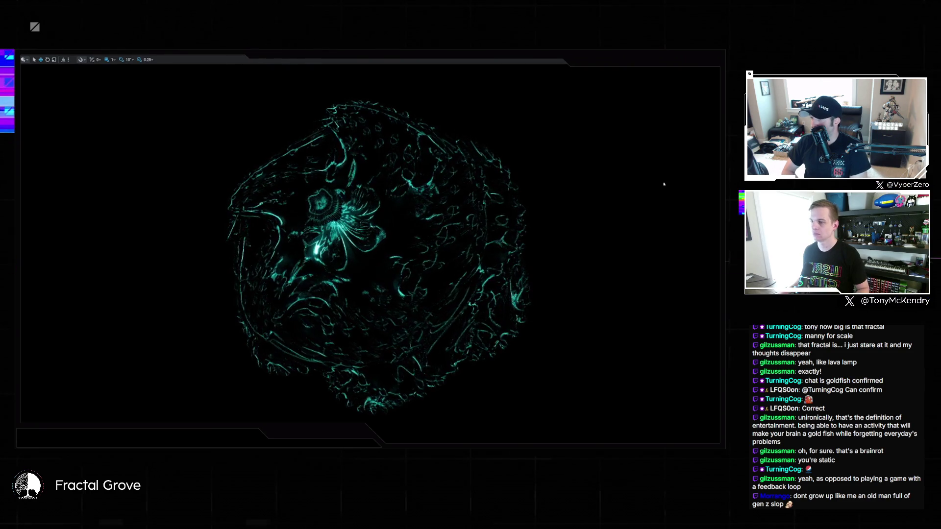
pyautogui.press('F11')
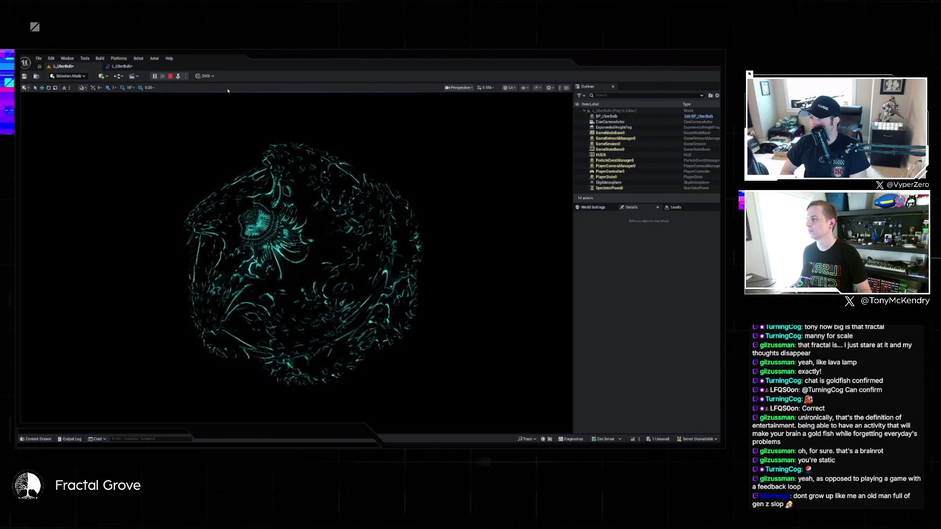
pyautogui.press('Escape')
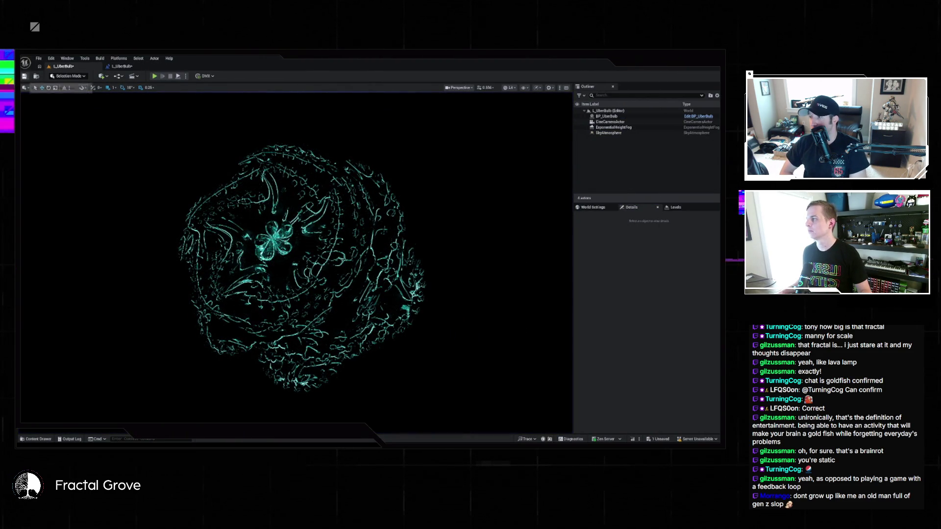
# Browse the Content Drawer to the _Maps folder's level assets.
pyautogui.click(38, 58)
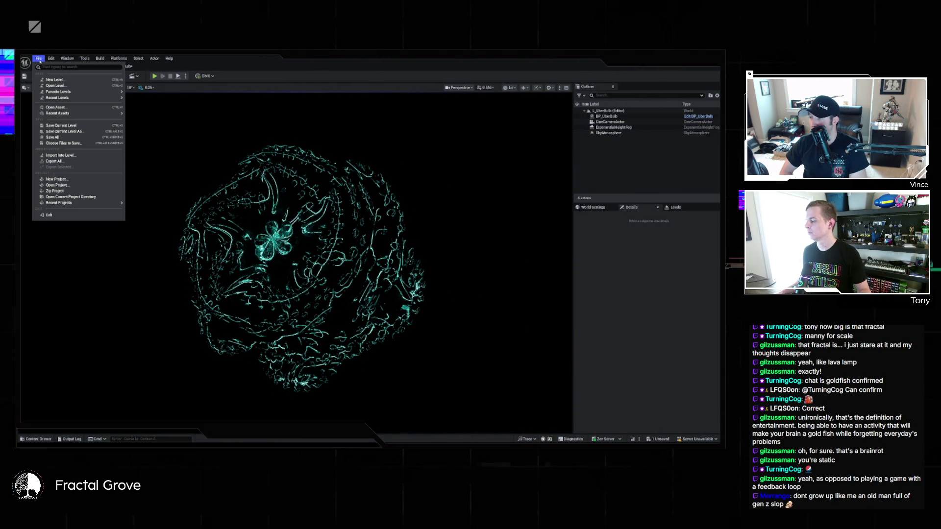
pyautogui.click(76, 351)
pyautogui.click(49, 435)
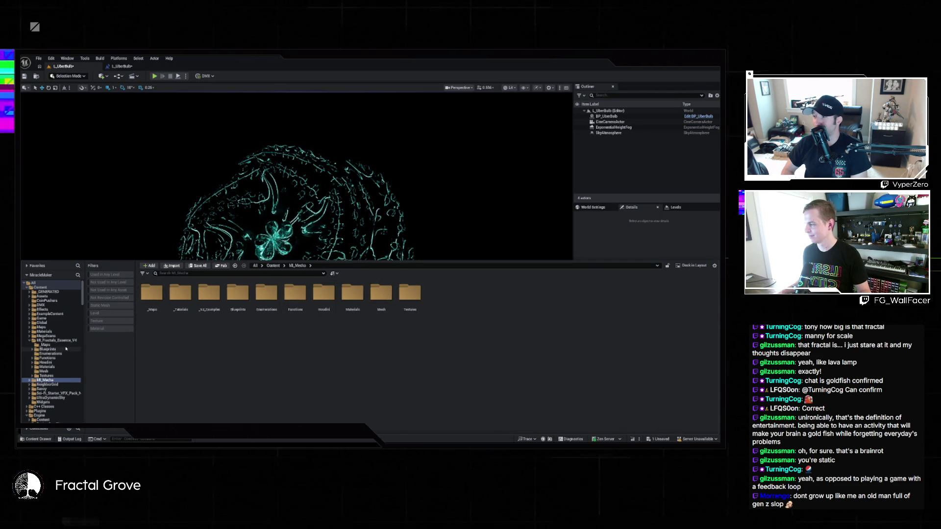
pyautogui.click(65, 346)
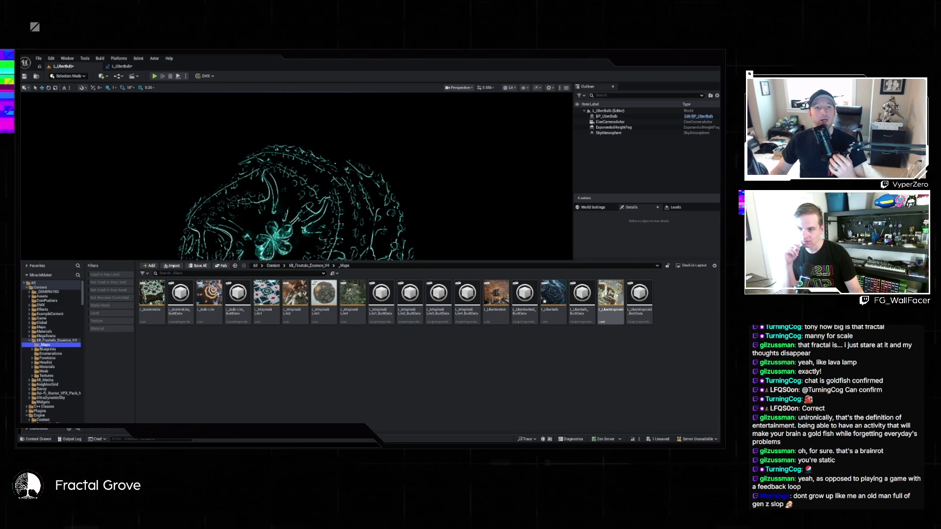
# Try opening other fractal levels, including L_UberBoxBrot, but cancel the Save Content prompts to stay in L_UberBulb.
pyautogui.doubleClick(611, 297)
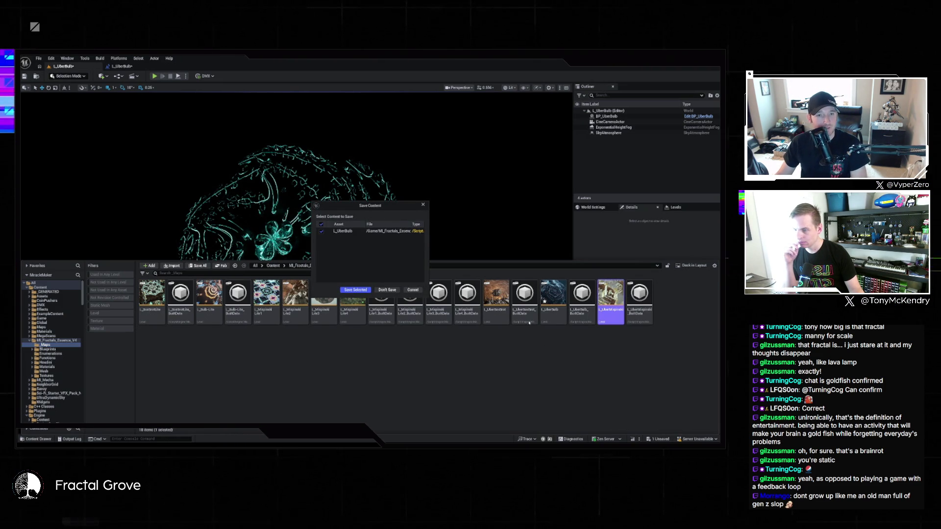
pyautogui.click(421, 291)
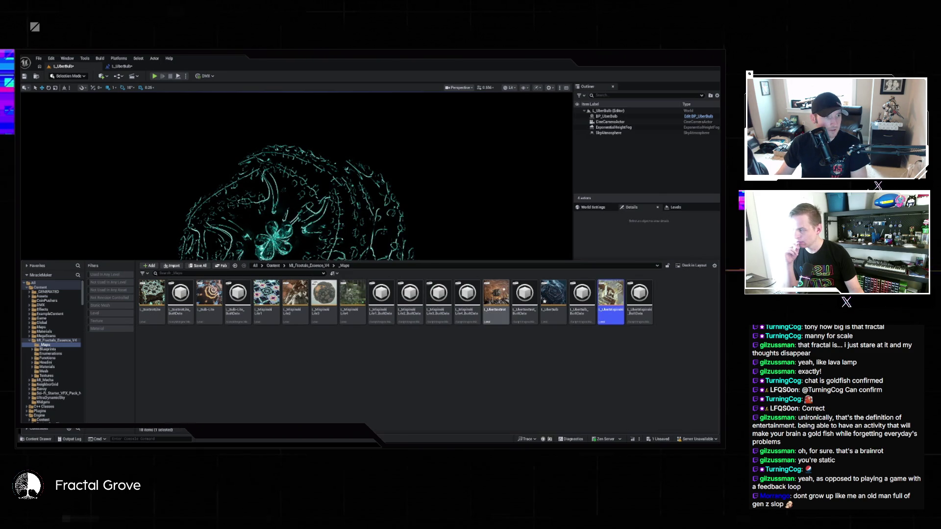
pyautogui.doubleClick(496, 297)
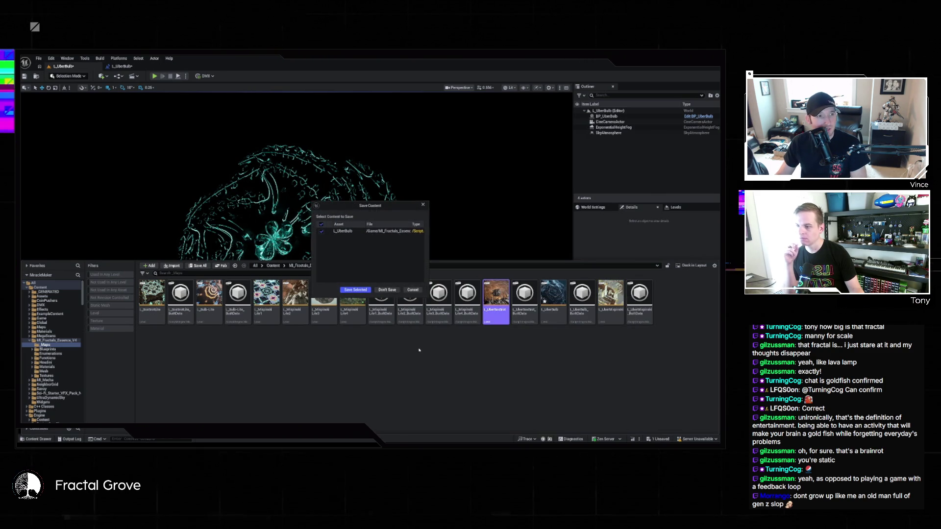
pyautogui.click(413, 291)
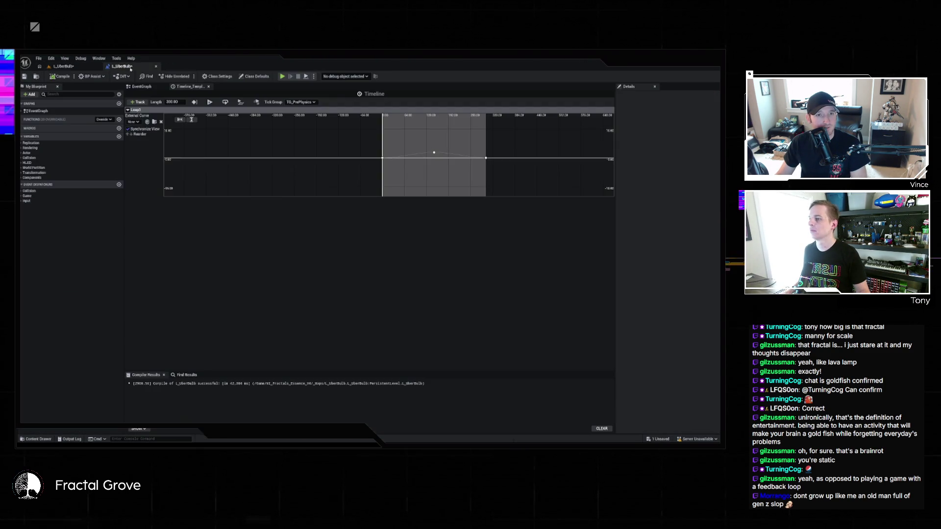
# Select the Timeline and SET nodes in the Level Blueprint's EventGraph, then return to the L_UberBulb level.
pyautogui.click(141, 86)
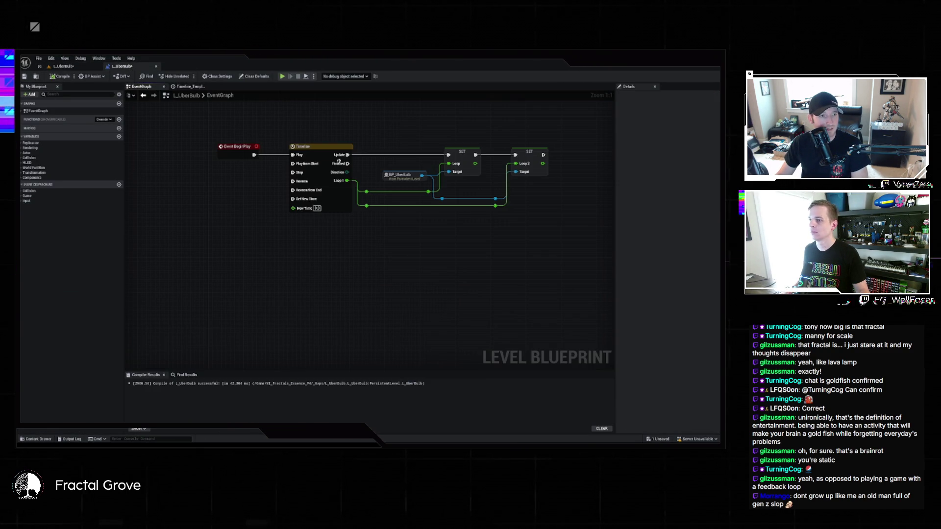
pyautogui.moveTo(299, 133)
pyautogui.mouseDown()
pyautogui.moveTo(361, 179)
pyautogui.moveTo(525, 217)
pyautogui.mouseUp()
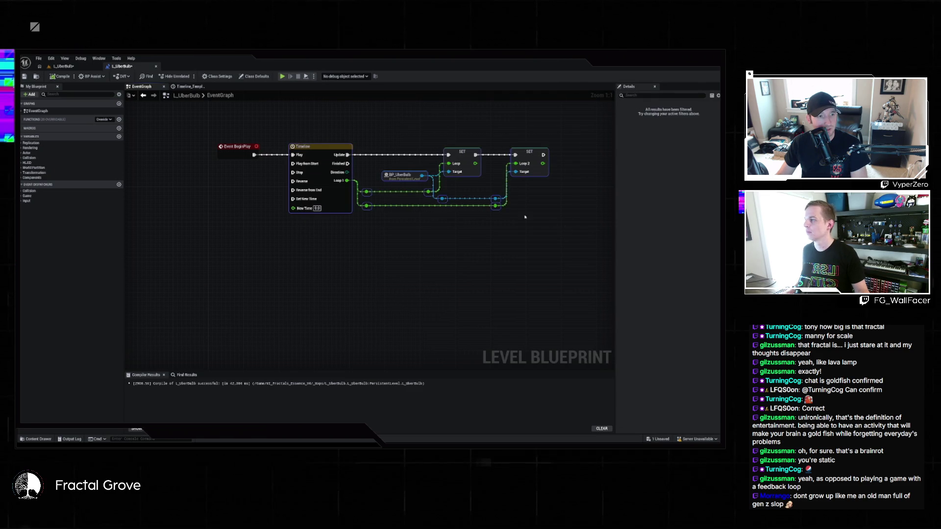
pyautogui.click(68, 67)
pyautogui.click(38, 58)
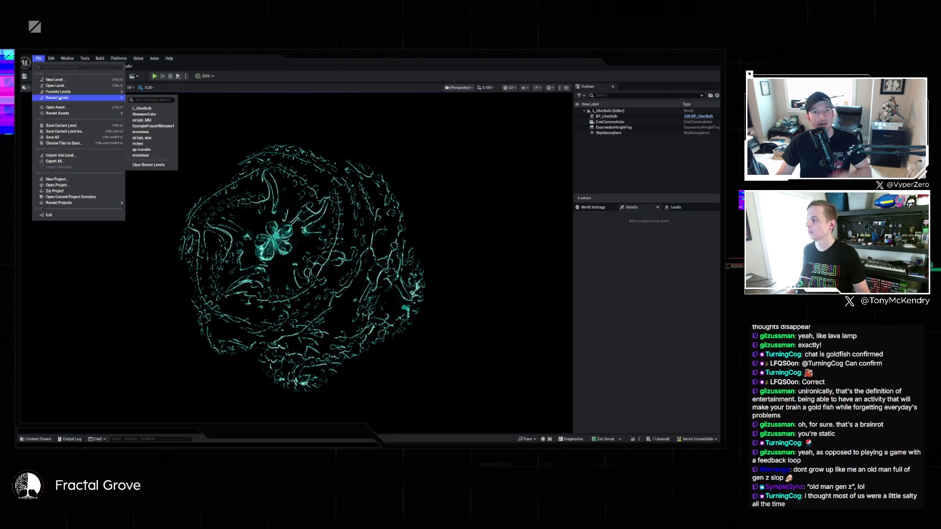
# Open L_UberBoxBrot from _Maps in the Content Drawer and answer the save prompt.
pyautogui.hotkey('ctrl', 'space')
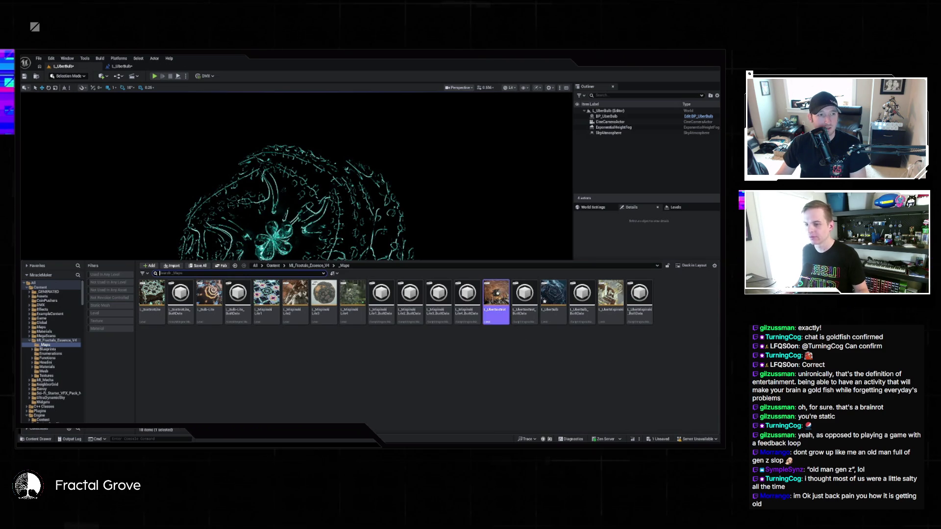
pyautogui.doubleClick(496, 294)
pyautogui.click(356, 290)
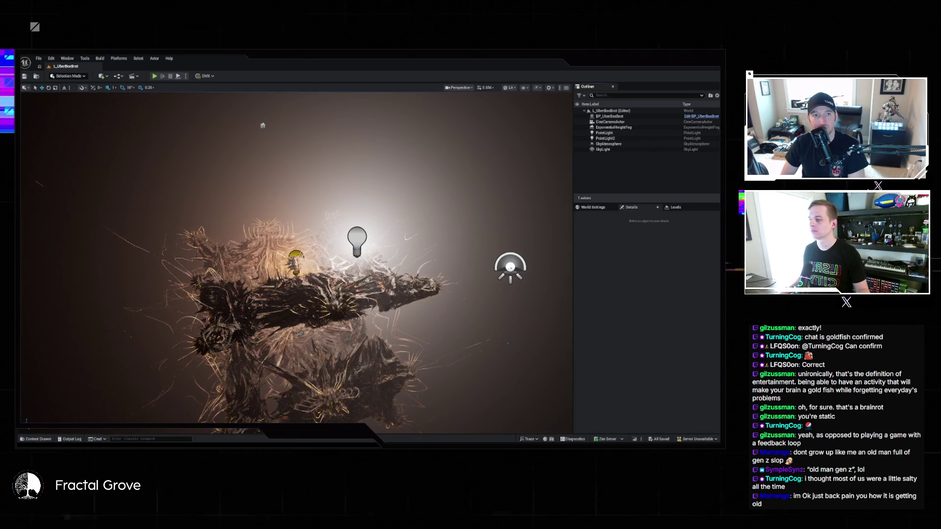
# Swing the camera to a new angle on the fractal, then play the level in the editor.
pyautogui.moveTo(274, 195)
pyautogui.mouseDown()
pyautogui.moveTo(241, 184)
pyautogui.moveTo(237, 154)
pyautogui.moveTo(239, 191)
pyautogui.mouseUp()
pyautogui.click(178, 77)
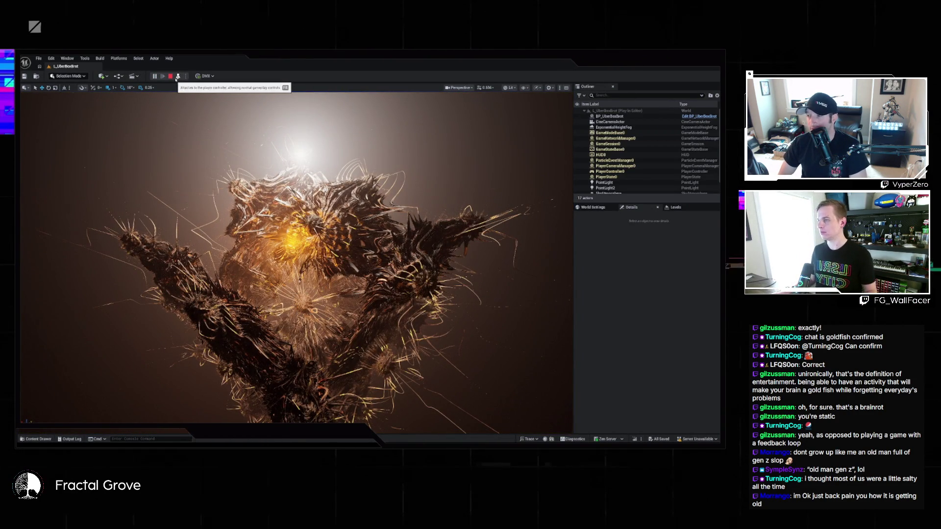
# End the L_UberBoxBrot play session with Esc.
pyautogui.press('Escape')
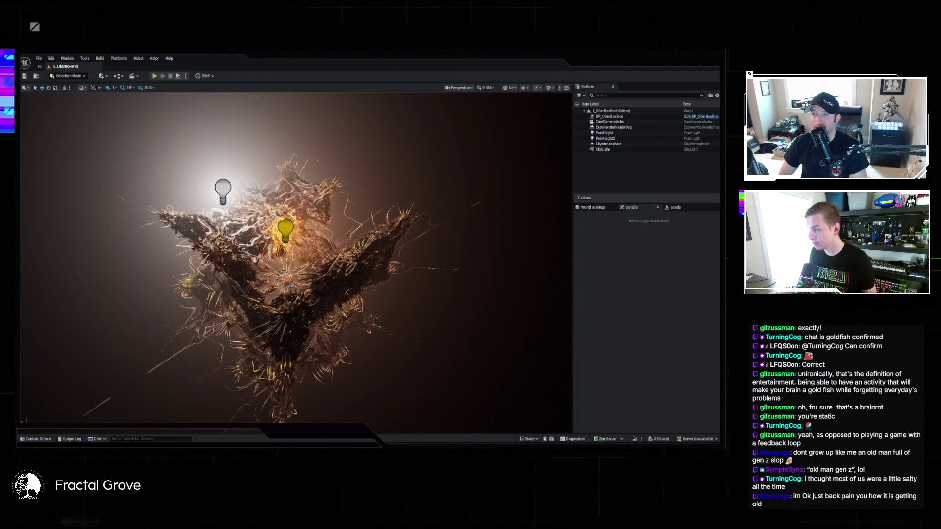
# On BP_UberBoxBrot, check Updating Enabled and Update Fractal Parameters under Real Time Settings.
pyautogui.click(610, 116)
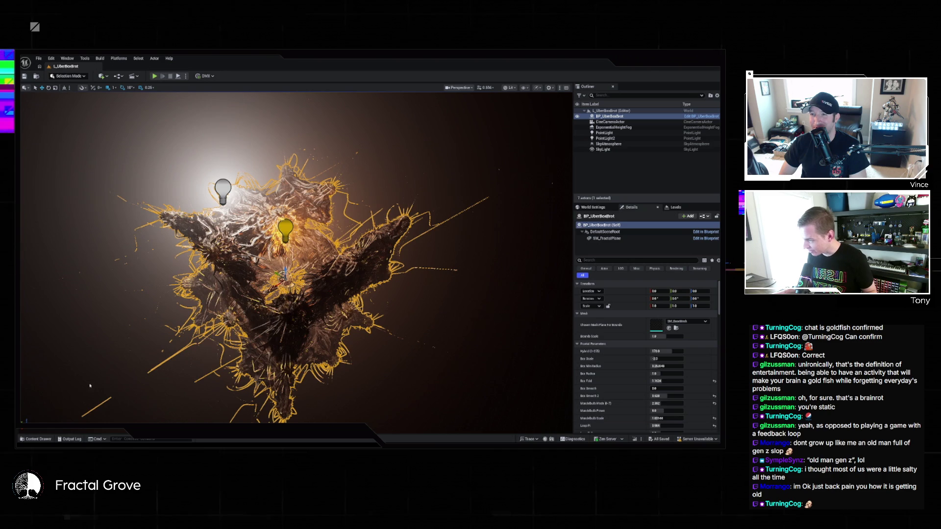
pyautogui.hotkey('ctrl', 'space')
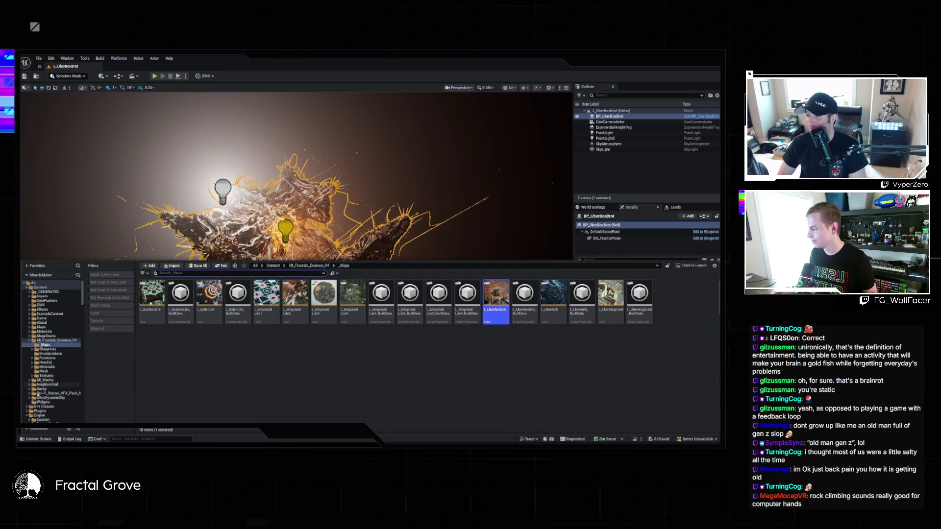
pyautogui.click(36, 439)
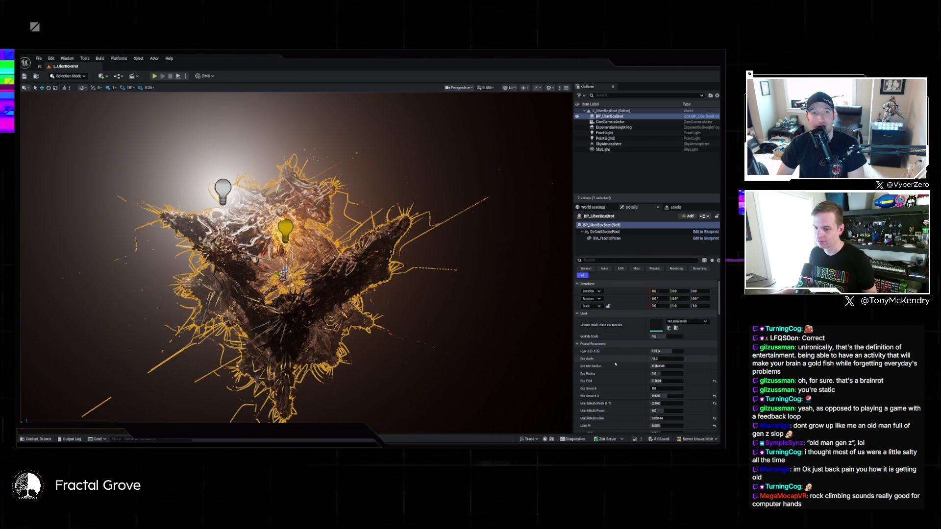
pyautogui.scroll(-3, 627, 377)
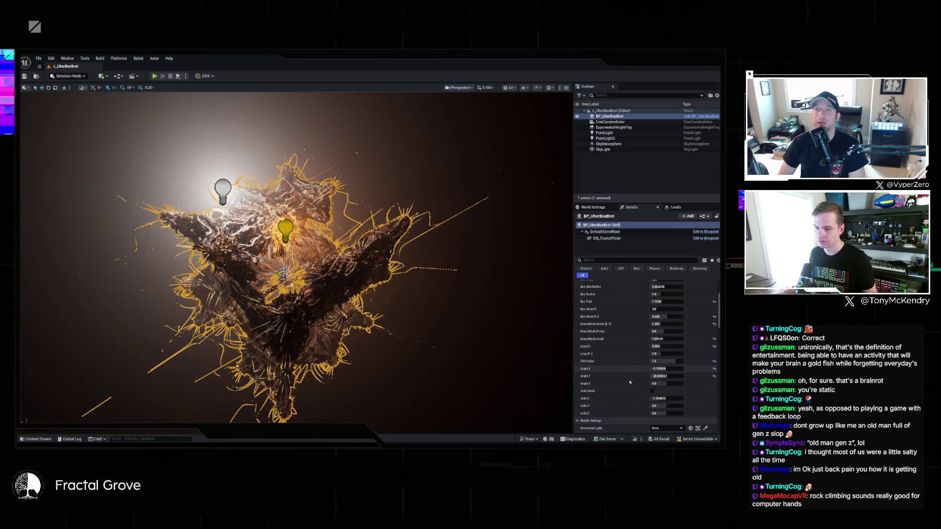
pyautogui.scroll(-3, 623, 358)
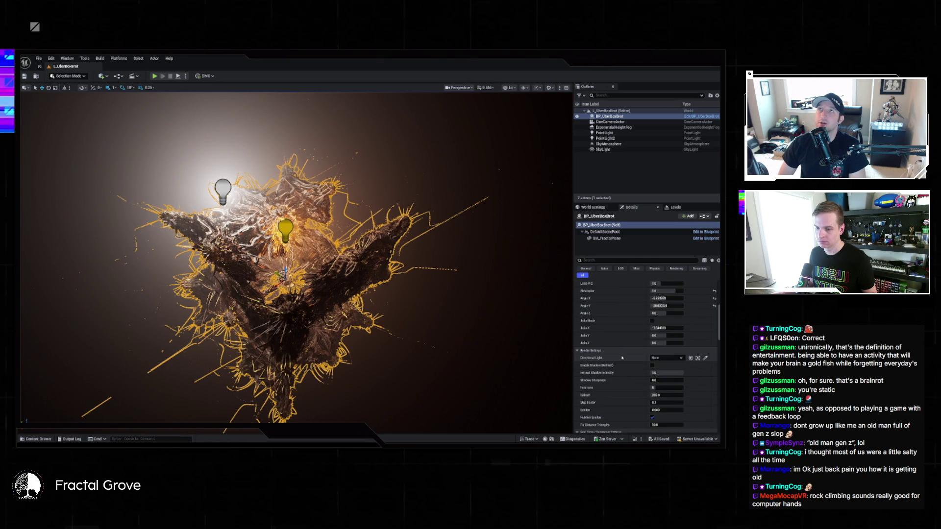
pyautogui.scroll(-2, 622, 358)
pyautogui.scroll(-3, 621, 361)
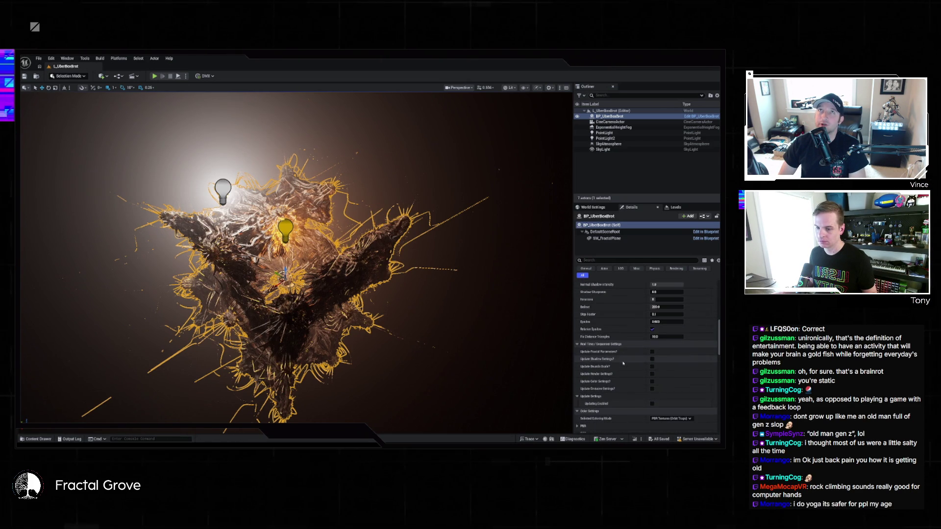
pyautogui.click(652, 404)
pyautogui.click(653, 351)
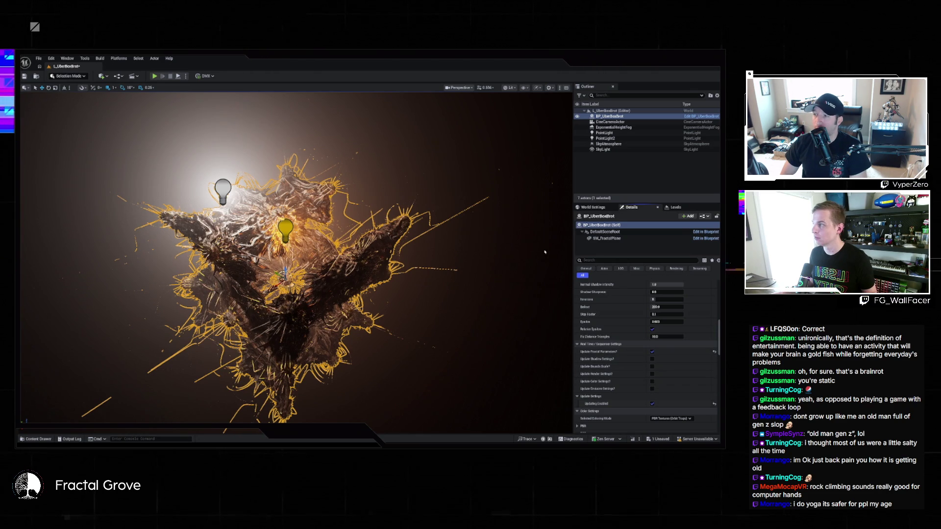
pyautogui.click(38, 58)
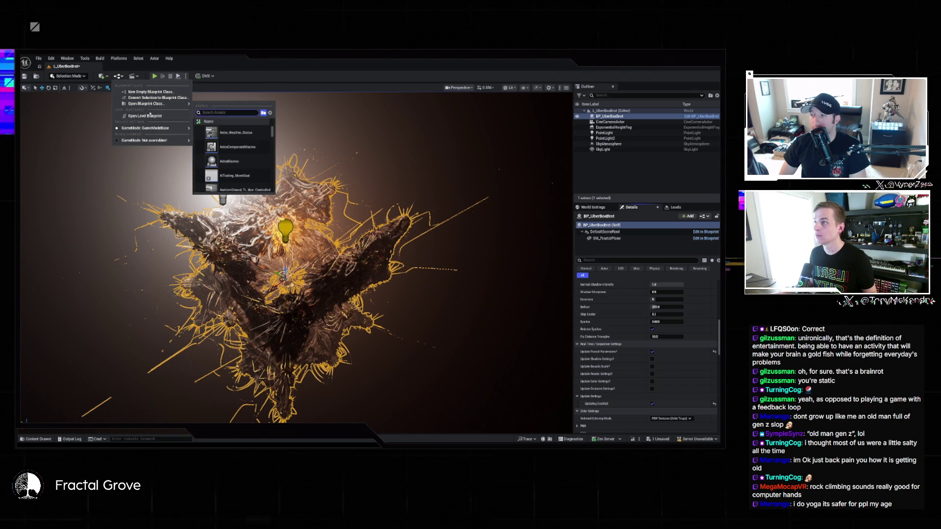
# Open the L_UberBoxBrot Level Blueprint and delete its unused Event Tick node, keeping Event BeginPlay.
pyautogui.click(148, 115)
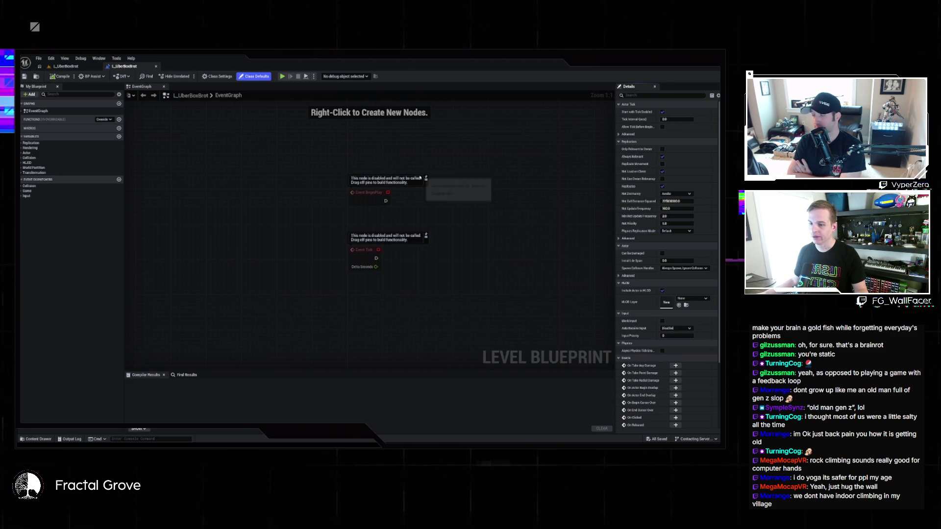
pyautogui.moveTo(454, 197); pyautogui.dragTo(355, 186)
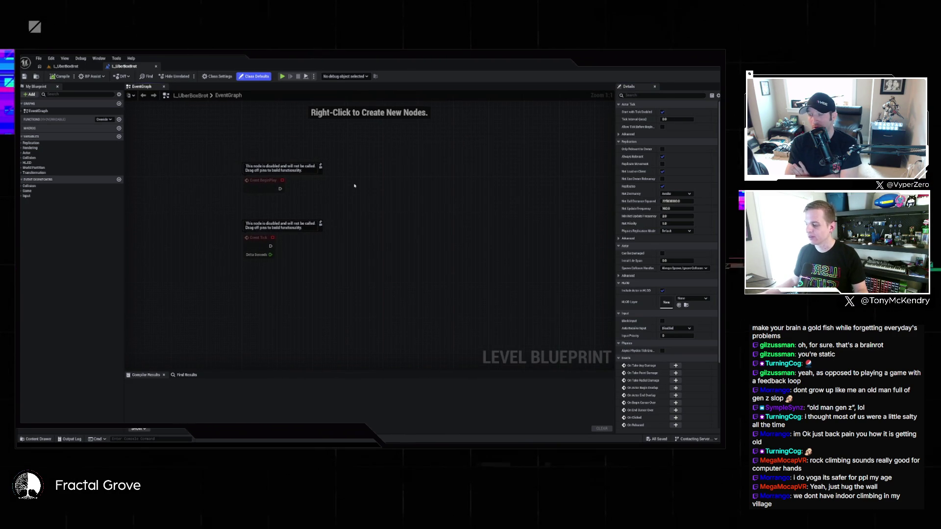
pyautogui.moveTo(354, 186)
pyautogui.mouseDown()
pyautogui.moveTo(374, 192)
pyautogui.moveTo(315, 193)
pyautogui.mouseUp()
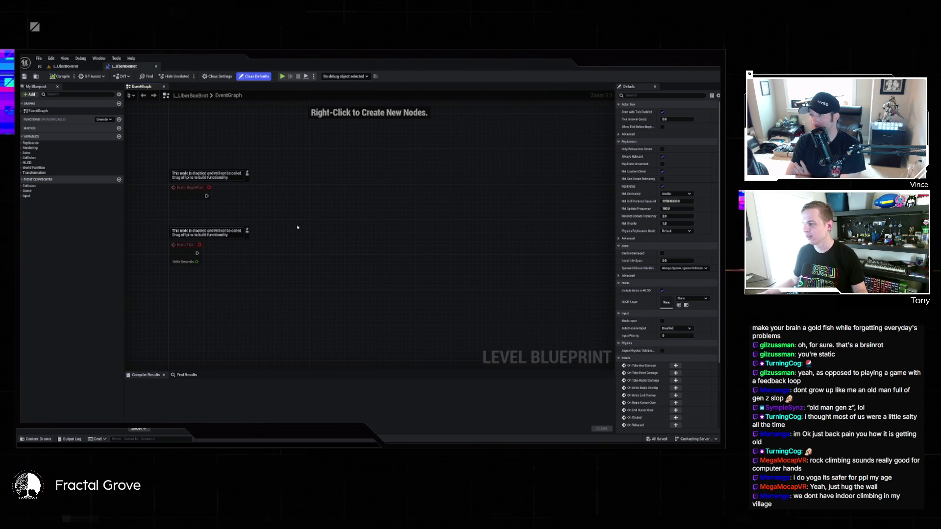
pyautogui.moveTo(158, 220); pyautogui.dragTo(296, 270)
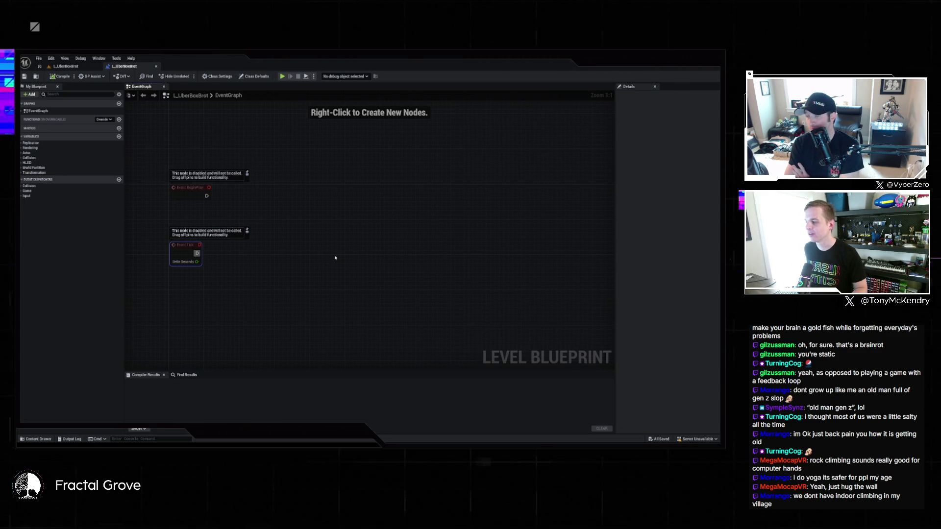
pyautogui.press('Delete')
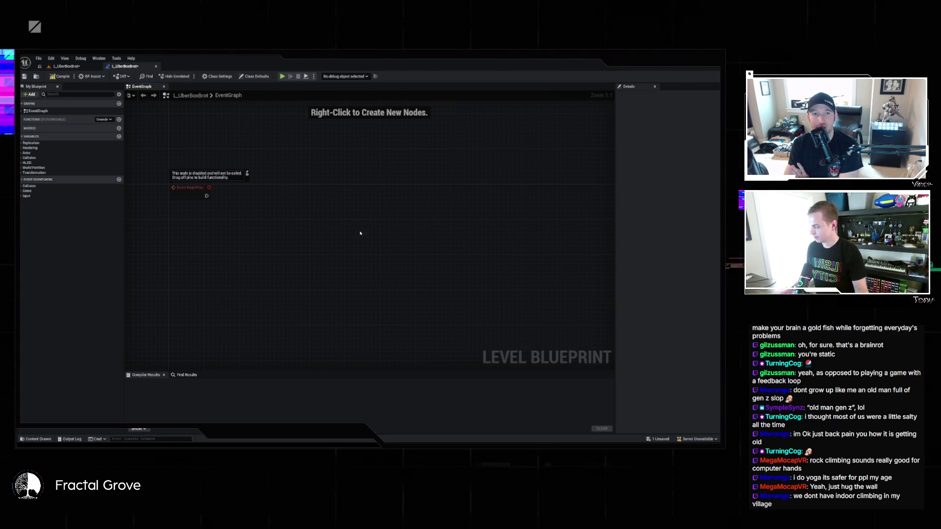
# Paste the copied Timeline and SET nodes into the graph and check the timeline's curve.
pyautogui.hotkey('ctrl', 'v')
pyautogui.moveTo(235, 201)
pyautogui.mouseDown()
pyautogui.moveTo(301, 201)
pyautogui.moveTo(206, 195)
pyautogui.mouseUp()
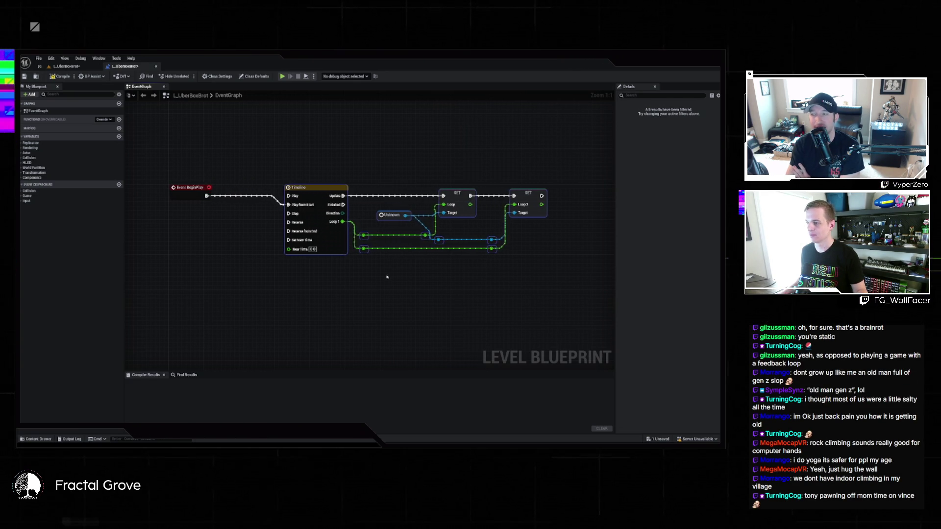
pyautogui.doubleClick(337, 244)
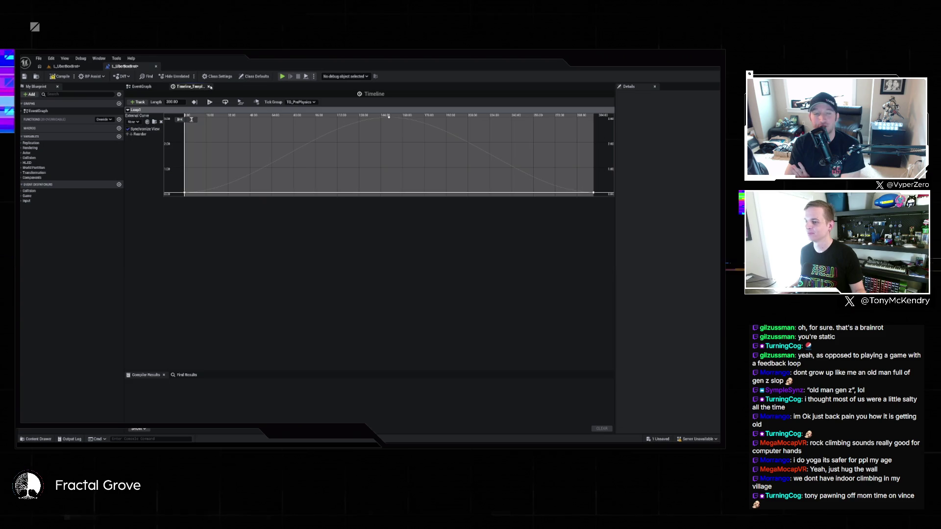
pyautogui.click(208, 86)
# Add a BP_UberBoxBrot reference from the level to the Level Blueprint graph.
pyautogui.click(66, 67)
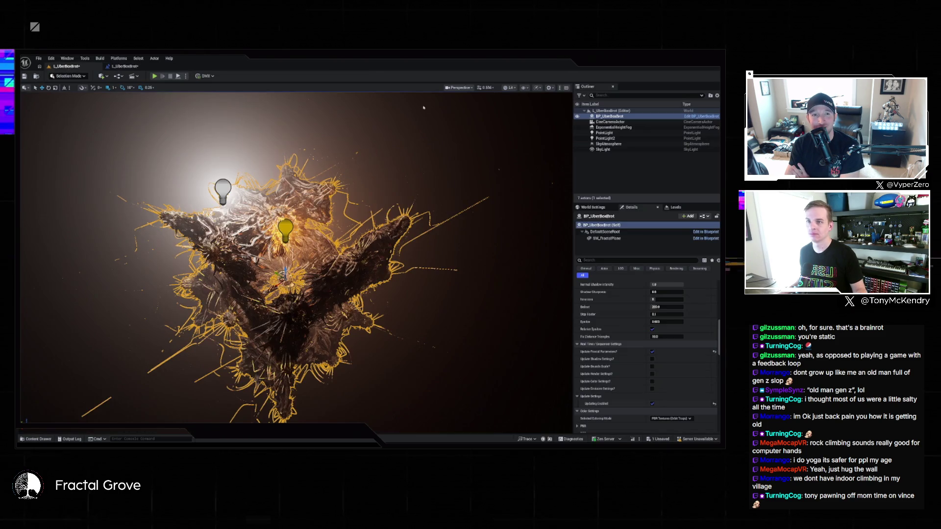
pyautogui.click(125, 66)
pyautogui.moveTo(417, 273); pyautogui.dragTo(439, 215)
pyautogui.click(428, 285)
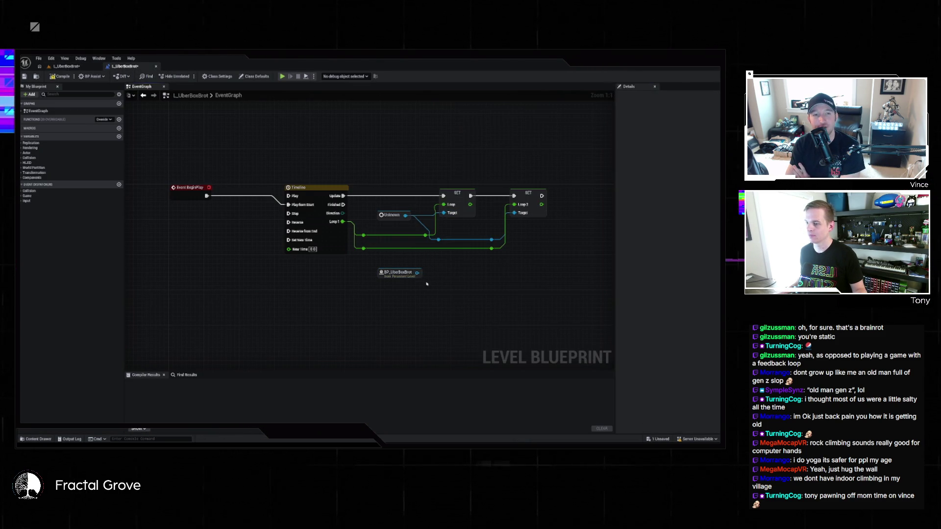
# Create SET Loop Pi and SET Loop Pi 2 nodes targeting BP_UberBoxBrot, chained together.
pyautogui.moveTo(419, 275); pyautogui.dragTo(458, 285)
pyautogui.write('set loop')
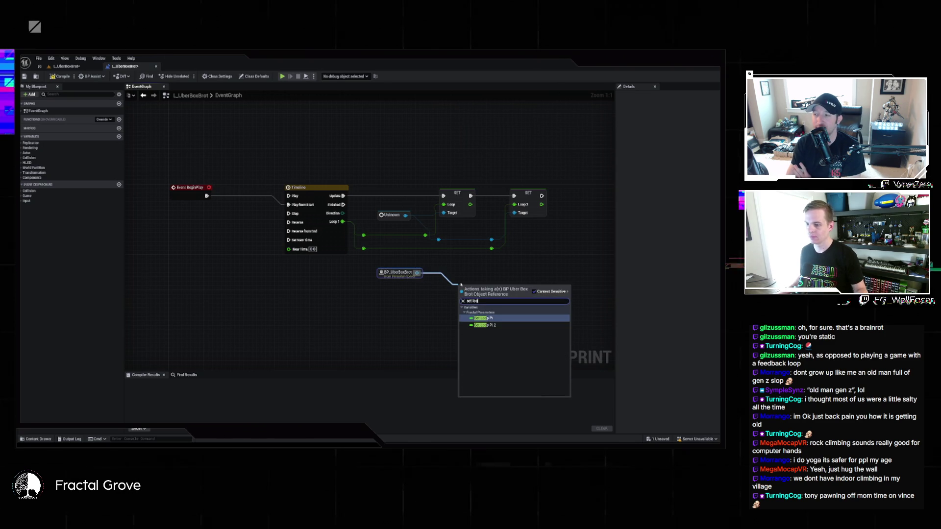
pyautogui.click(491, 319)
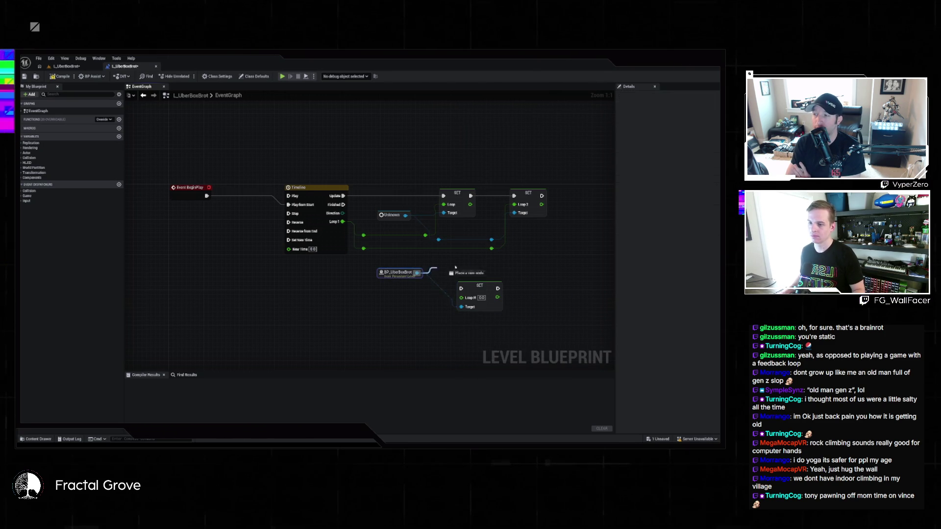
pyautogui.moveTo(417, 273); pyautogui.dragTo(518, 265)
pyautogui.write('set loop pi')
pyautogui.press('Return')
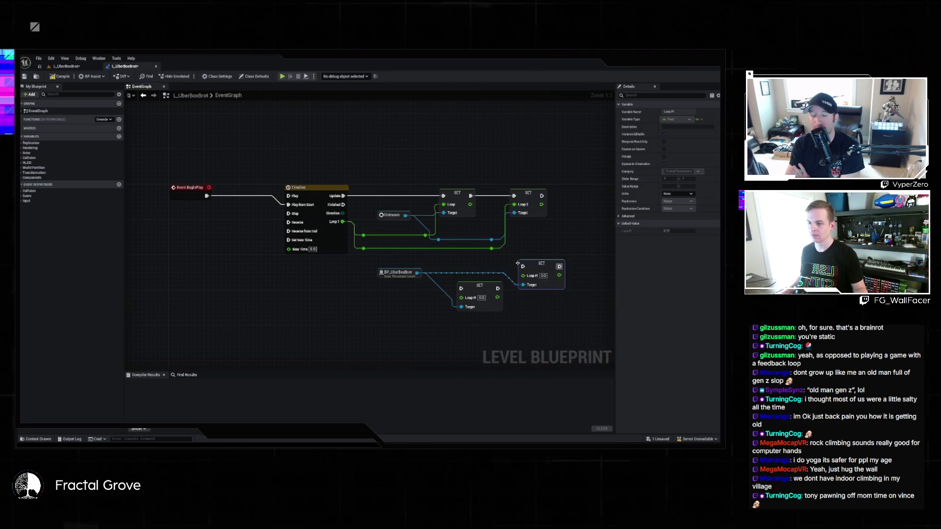
pyautogui.press('Delete')
pyautogui.moveTo(417, 273); pyautogui.dragTo(525, 251)
pyautogui.write('set loop pi 2')
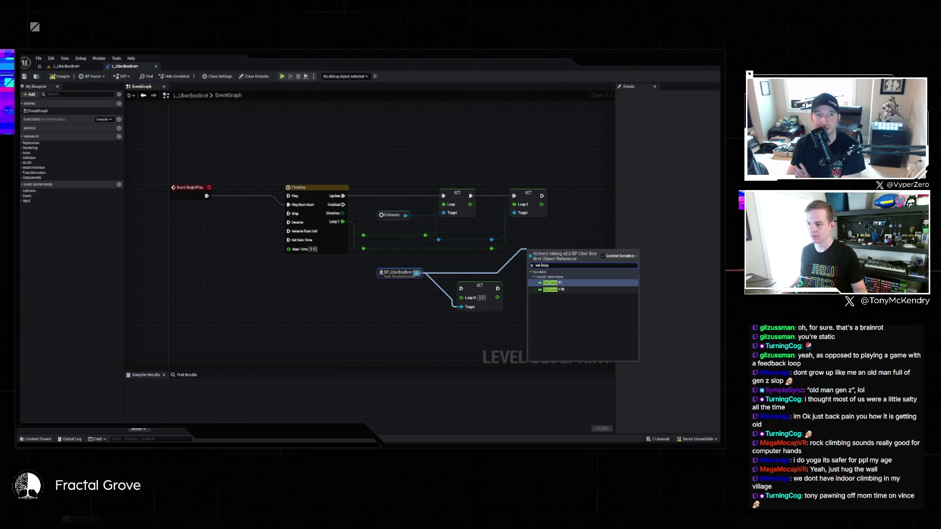
pyautogui.press('Return')
pyautogui.moveTo(498, 288); pyautogui.dragTo(531, 252)
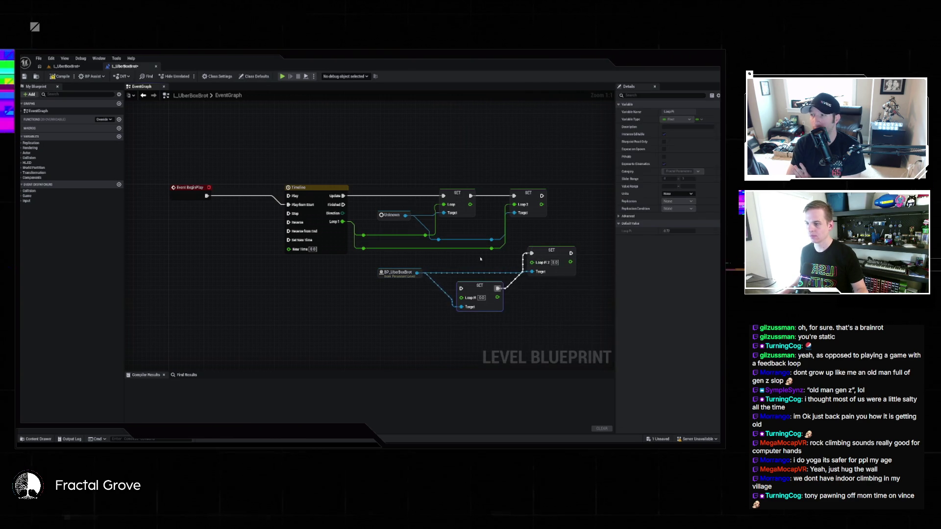
# Feed the Timeline's Loop 1 value and Update into the new setters, deleting the old Loop setters.
pyautogui.moveTo(363, 249); pyautogui.dragTo(460, 297)
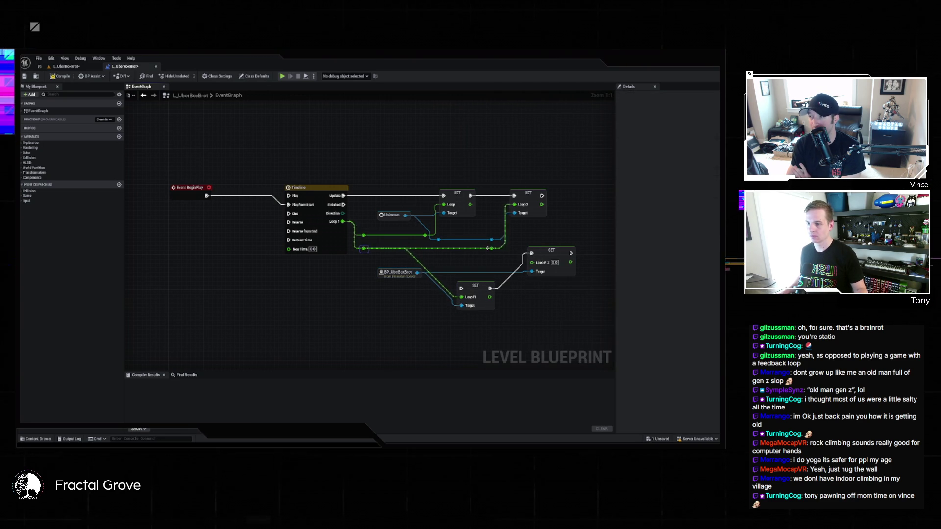
pyautogui.moveTo(545, 266); pyautogui.dragTo(537, 262)
pyautogui.doubleClick(501, 258)
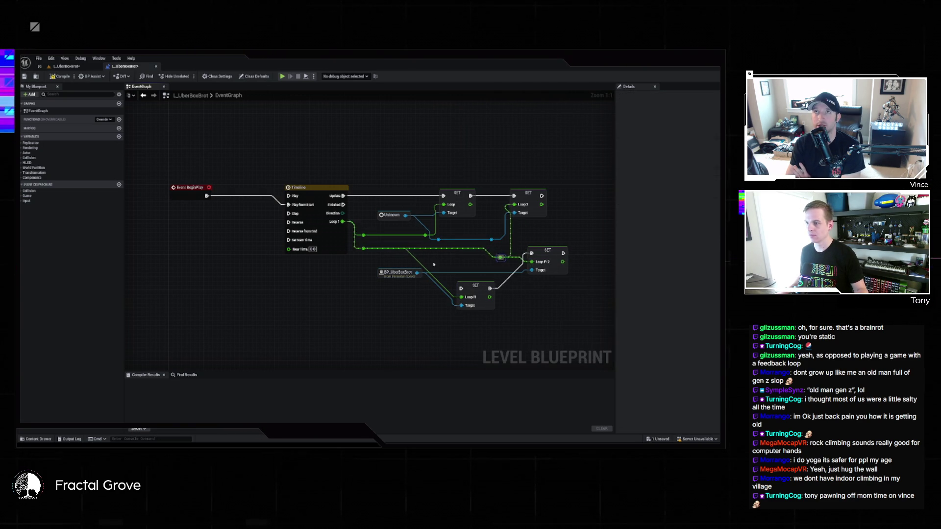
pyautogui.moveTo(343, 195); pyautogui.dragTo(460, 288)
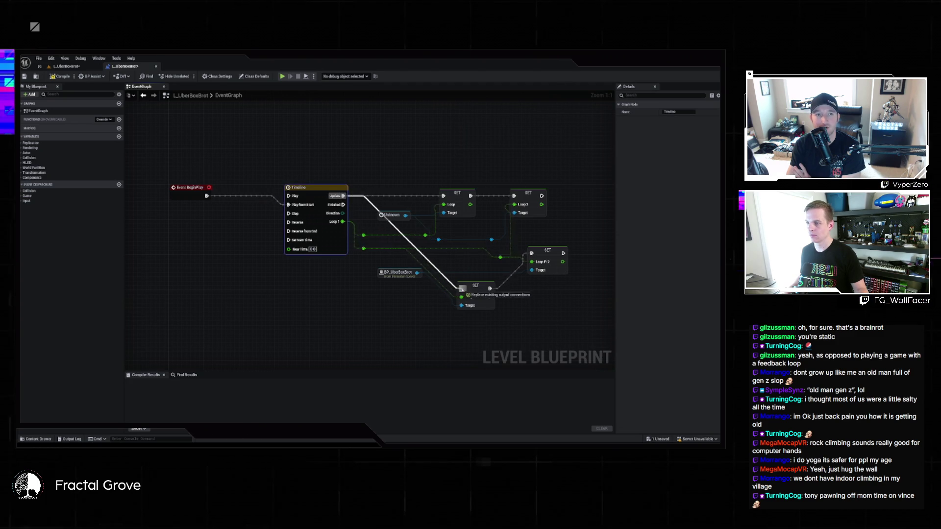
pyautogui.moveTo(386, 174)
pyautogui.mouseDown()
pyautogui.moveTo(501, 228)
pyautogui.moveTo(543, 222)
pyautogui.mouseUp()
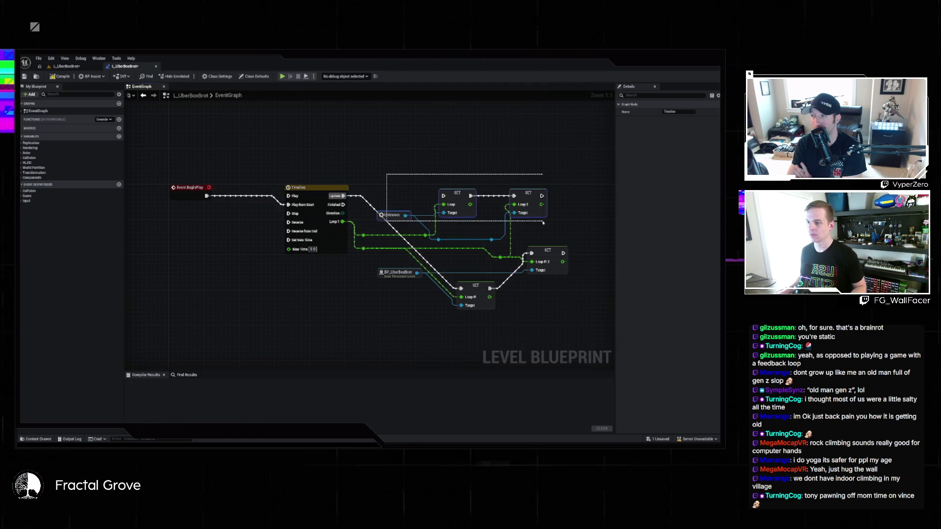
pyautogui.press('Delete')
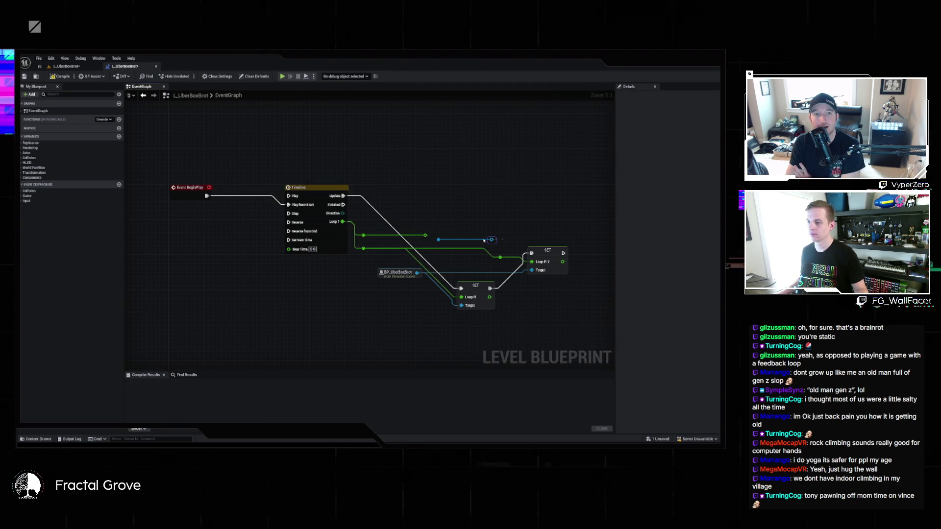
pyautogui.moveTo(518, 235); pyautogui.dragTo(425, 234)
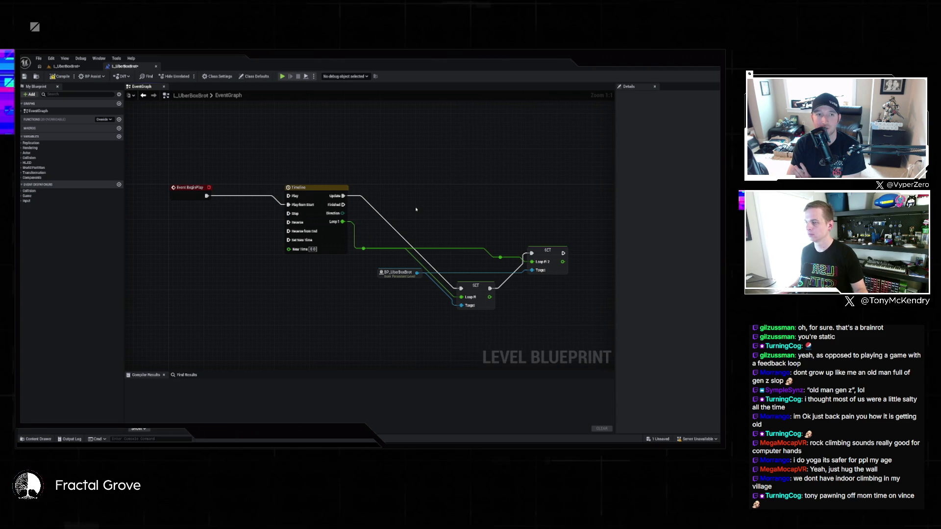
# Straighten the Timeline graph into aligned rows and save the Level Blueprint with Ctrl+S.
pyautogui.click(321, 195)
pyautogui.press('f')
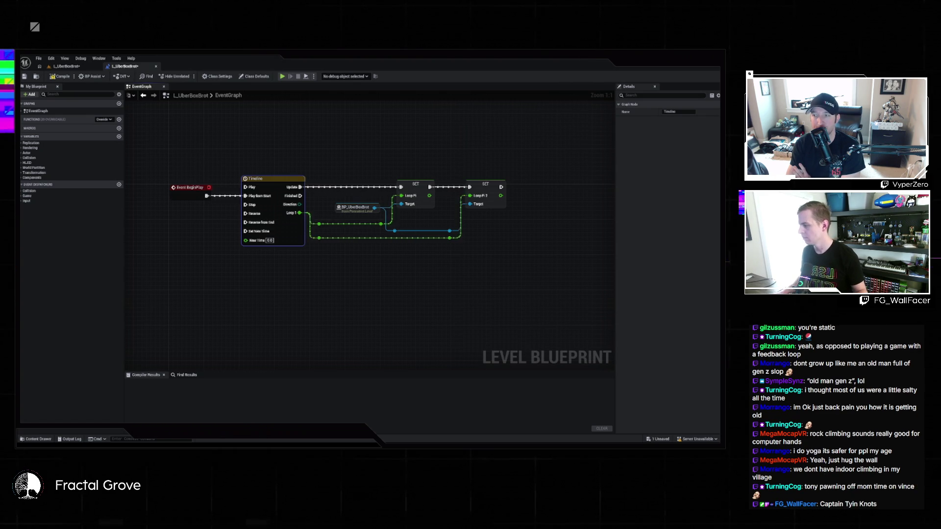
pyautogui.click(325, 240)
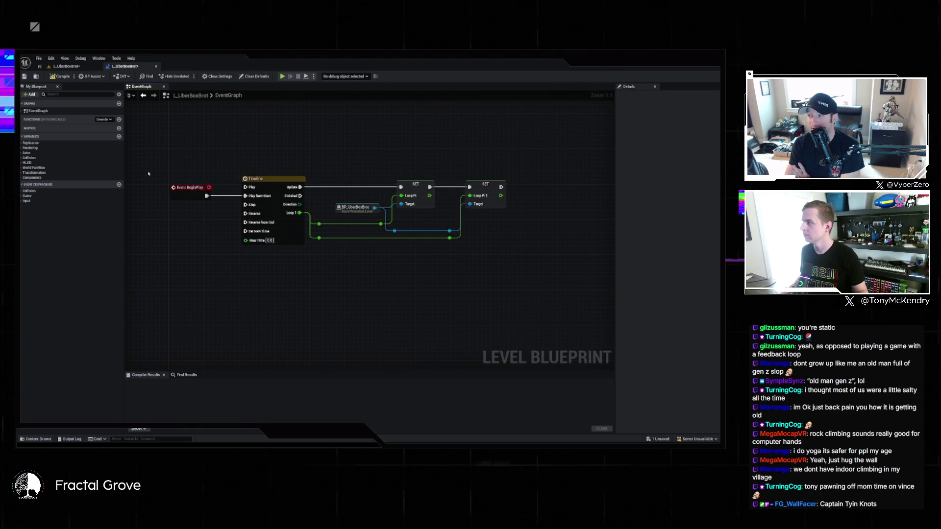
pyautogui.hotkey('ctrl', 's')
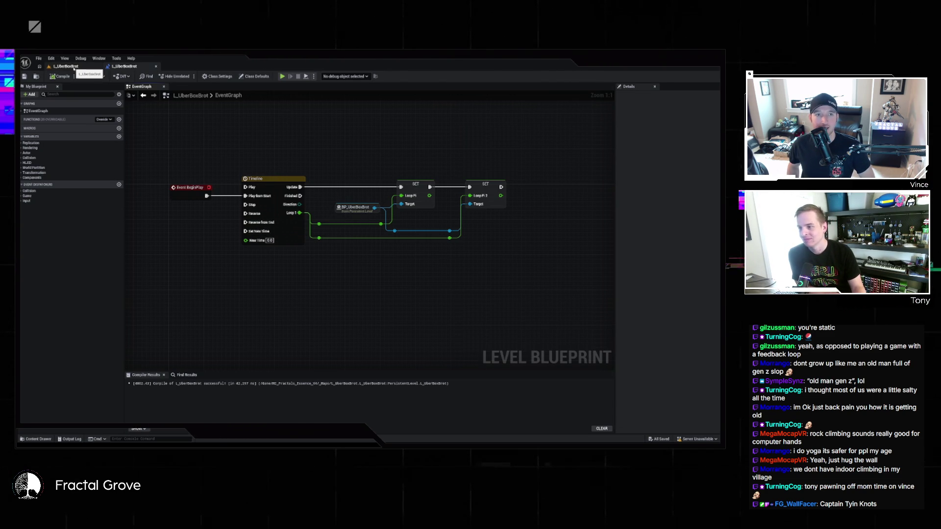
pyautogui.click(72, 67)
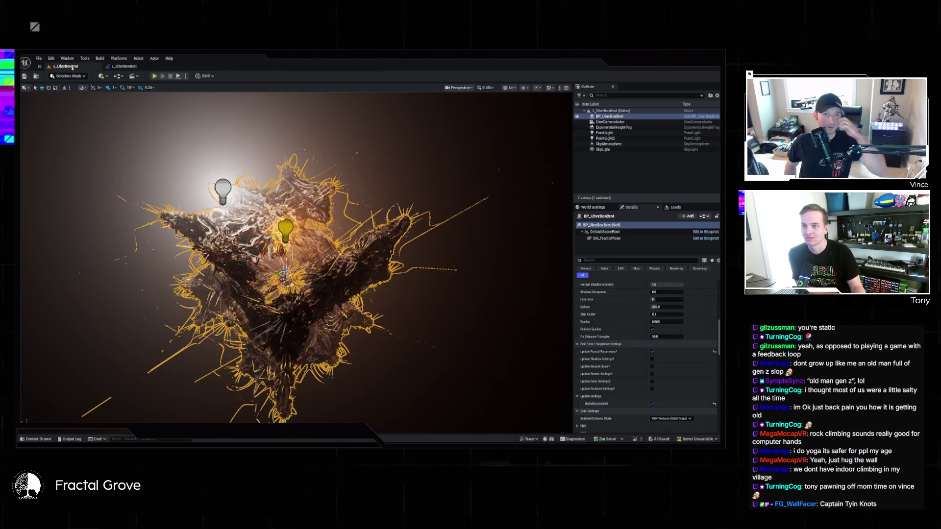
# Pilot the CineCameraActor from the Outliner and start Play In Editor.
pyautogui.click(623, 122)
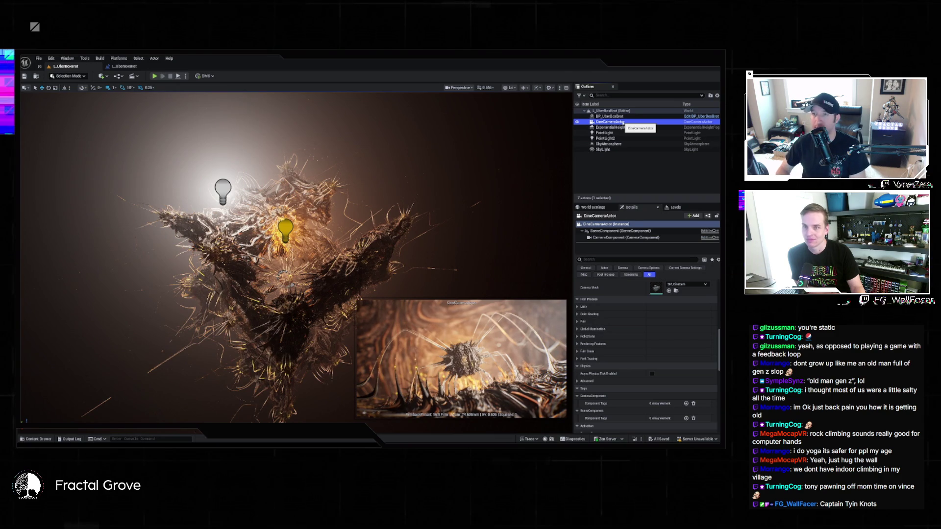
pyautogui.rightClick(623, 123)
pyautogui.click(663, 194)
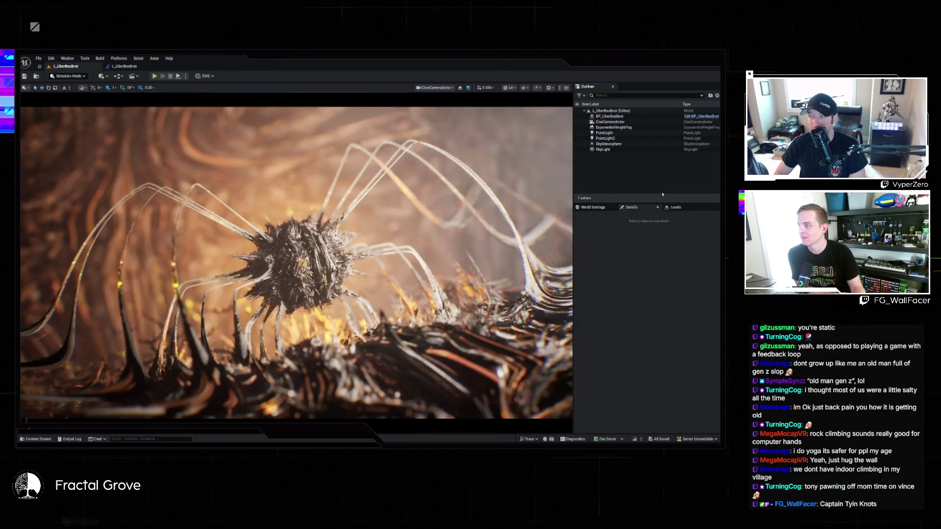
pyautogui.click(178, 77)
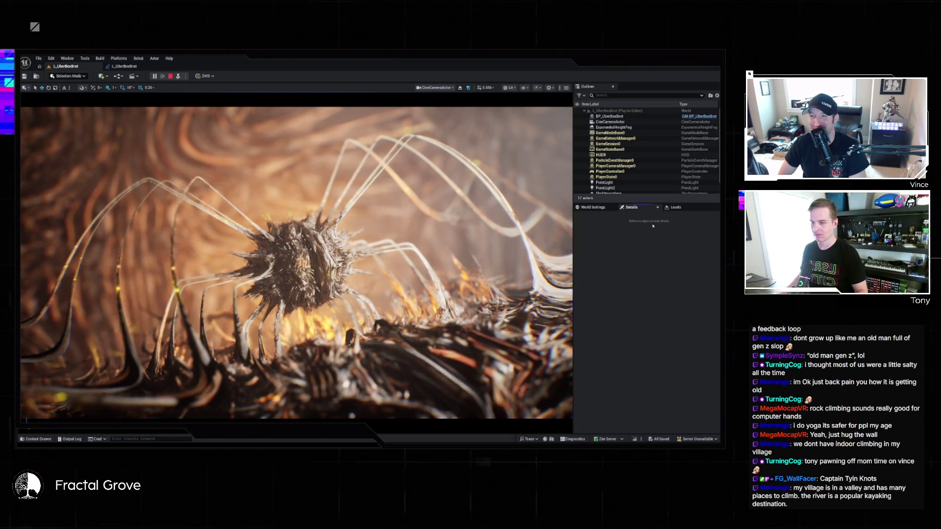
# Make the playing L_UberBoxBrot viewport fullscreen with F11 to watch the animated fractal.
pyautogui.press('F11')
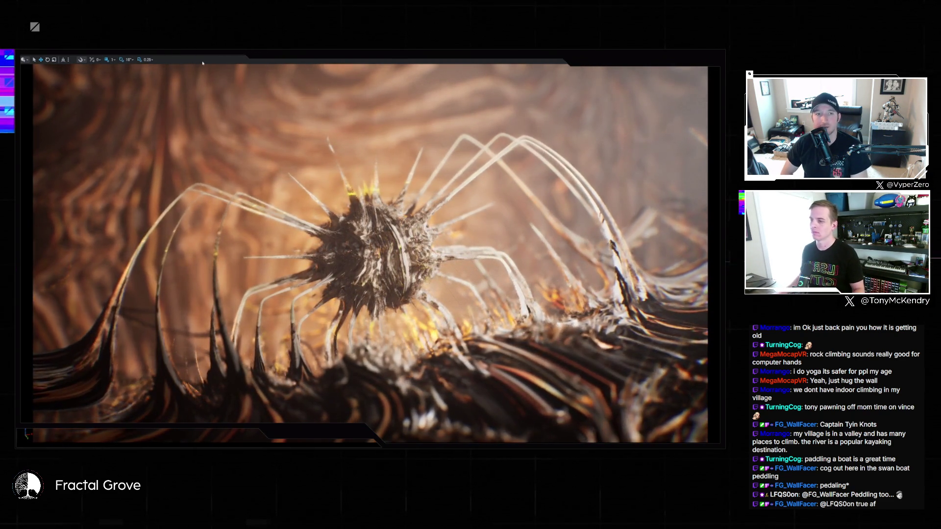
# Exit fullscreen, stop the play session, and select BP_UberBoxBrot in the Outliner to show its properties.
pyautogui.press('F11')
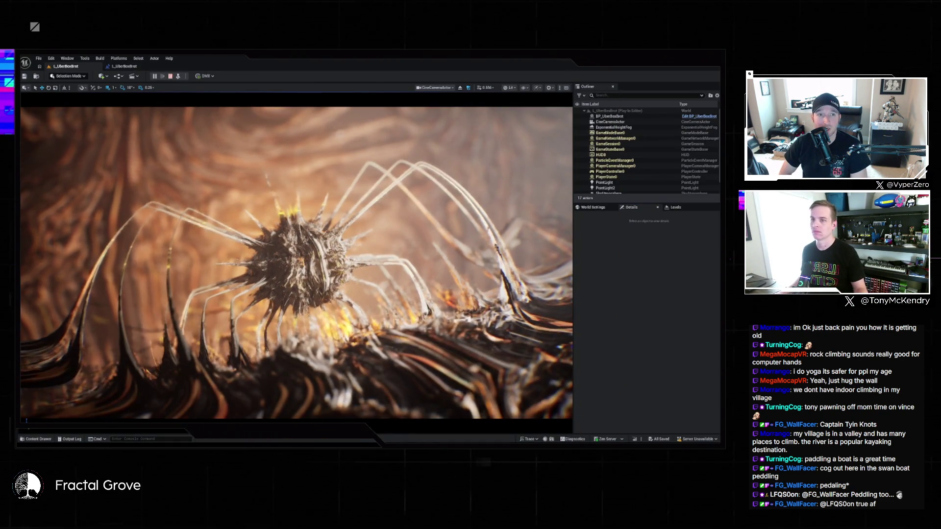
pyautogui.press('Escape')
pyautogui.click(124, 66)
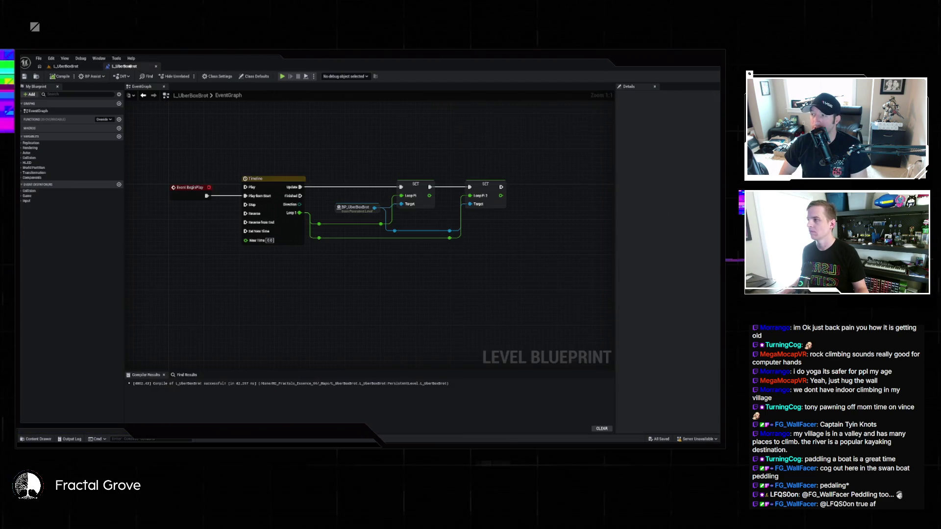
pyautogui.click(66, 66)
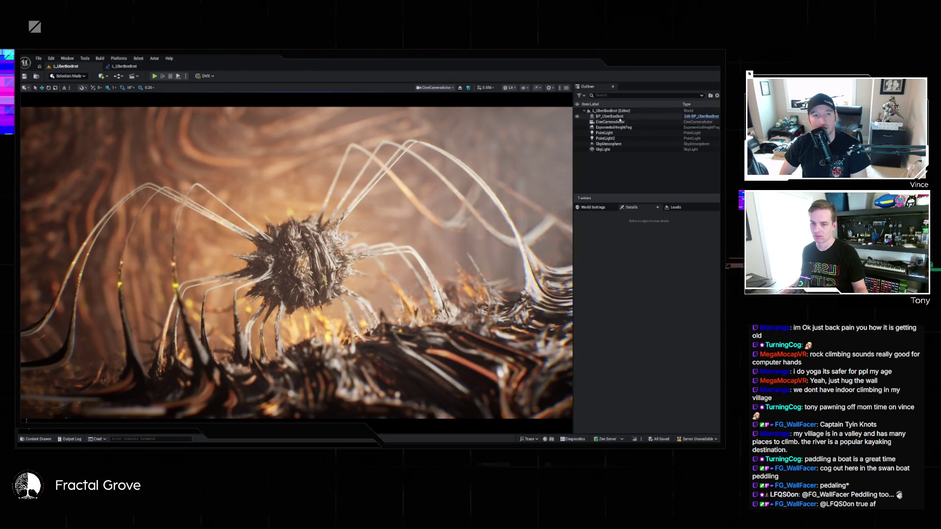
pyautogui.click(638, 116)
pyautogui.scroll(-5, 697, 359)
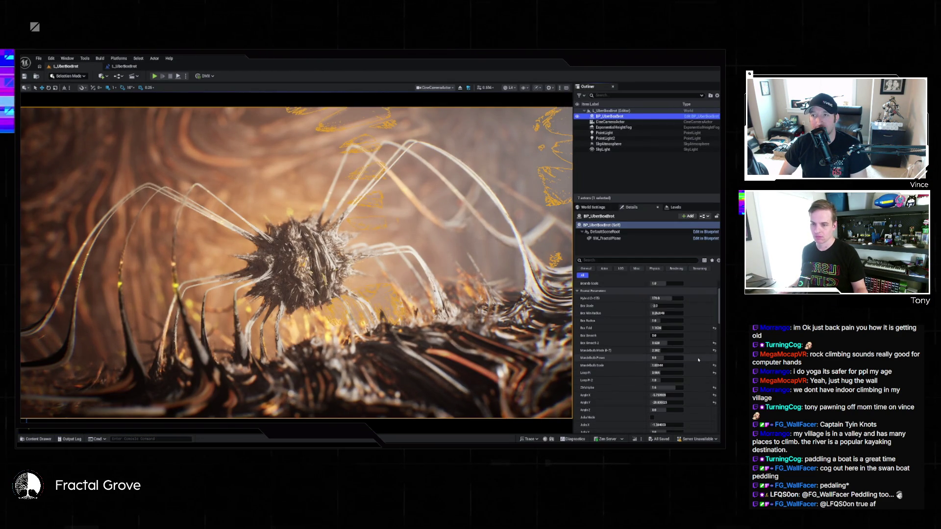
# Reset RGB Hue Shift to 0, collapse PBR settings, and open the Selected Coloring Mode dropdown.
pyautogui.scroll(-3, 697, 360)
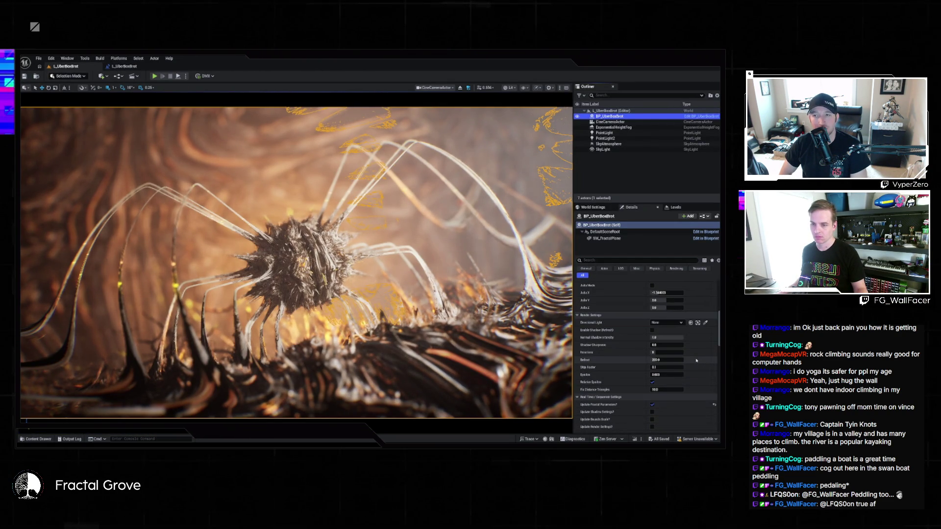
pyautogui.scroll(-5, 697, 361)
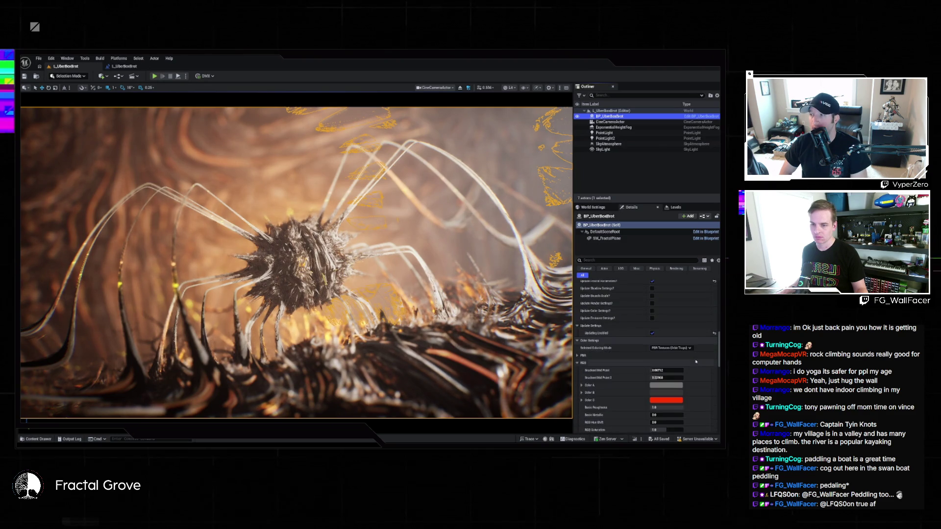
pyautogui.scroll(-3, 696, 362)
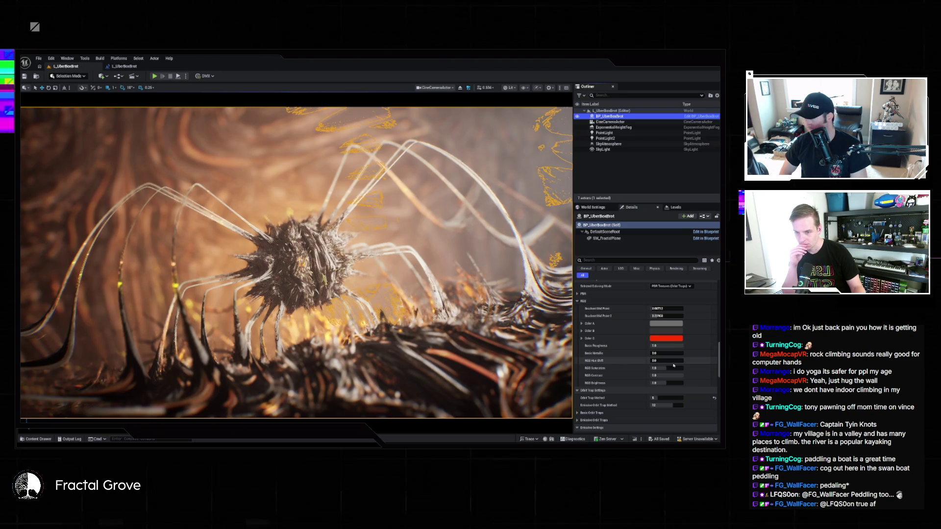
pyautogui.moveTo(661, 361); pyautogui.dragTo(665, 361)
pyautogui.write('06')
pyautogui.press('Return')
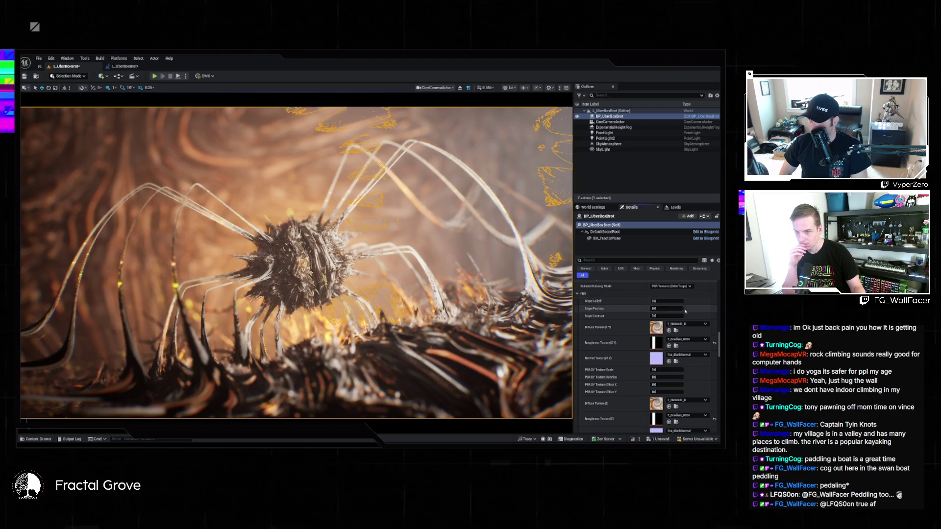
pyautogui.click(636, 293)
pyautogui.scroll(1, 671, 304)
pyautogui.click(671, 305)
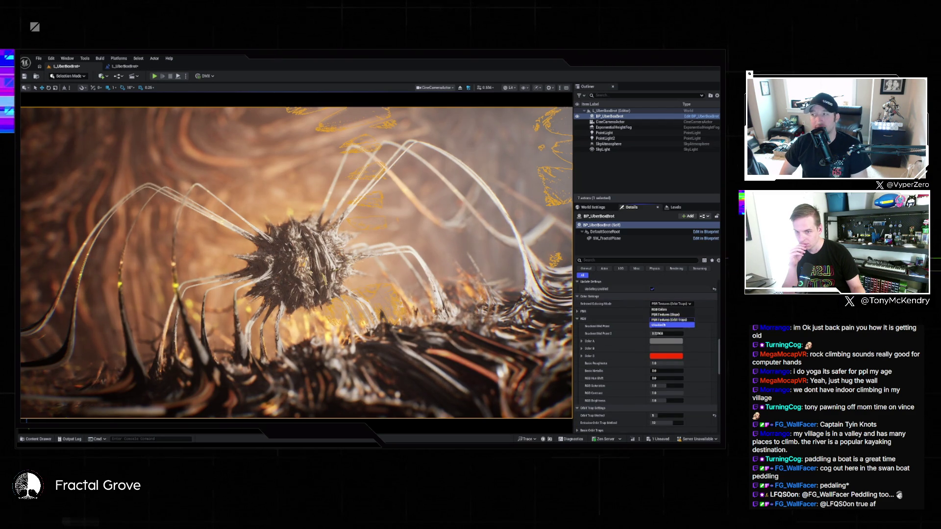
# Set Selected Coloring Mode to RGB Colors and shift the red colour to magenta.
pyautogui.click(662, 310)
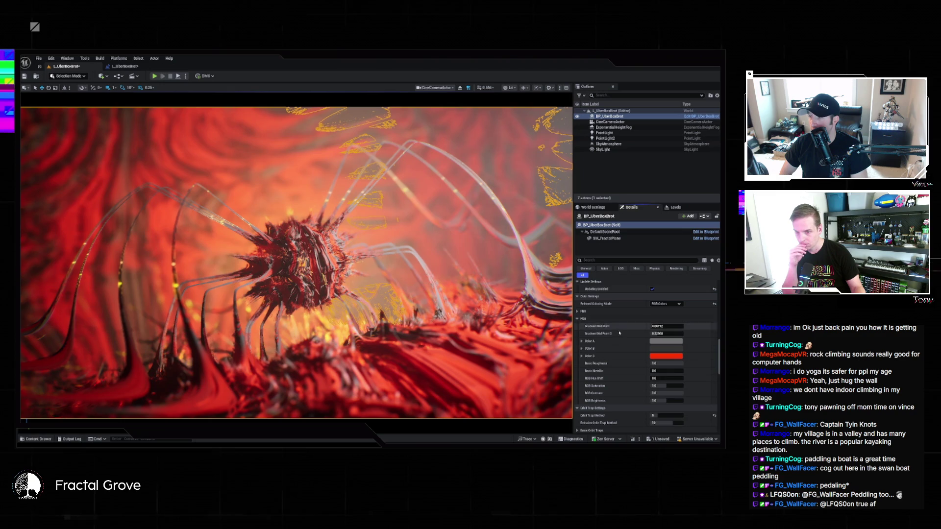
pyautogui.click(654, 356)
pyautogui.moveTo(636, 380)
pyautogui.mouseDown()
pyautogui.moveTo(624, 358)
pyautogui.moveTo(602, 353)
pyautogui.mouseUp()
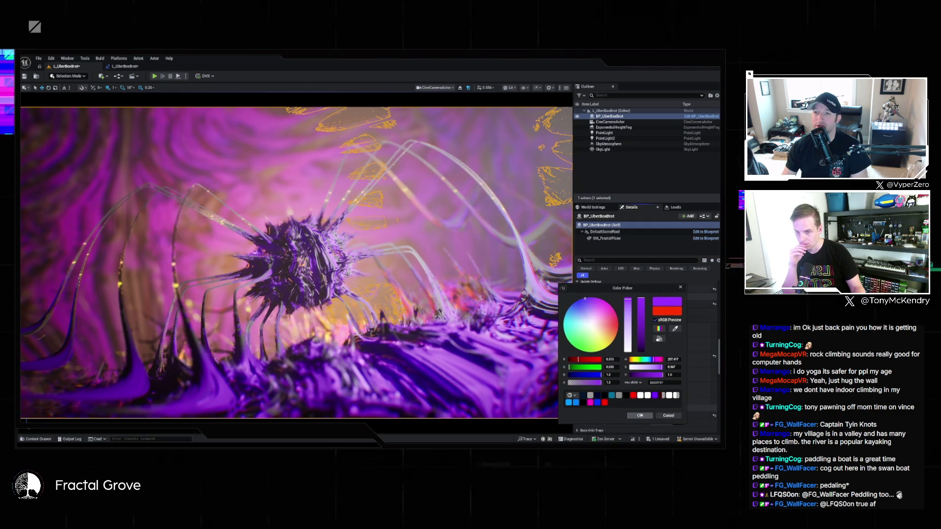
# Darken the magenta colour to purple and change grey Color B to bright cyan (14FEFF).
pyautogui.click(641, 334)
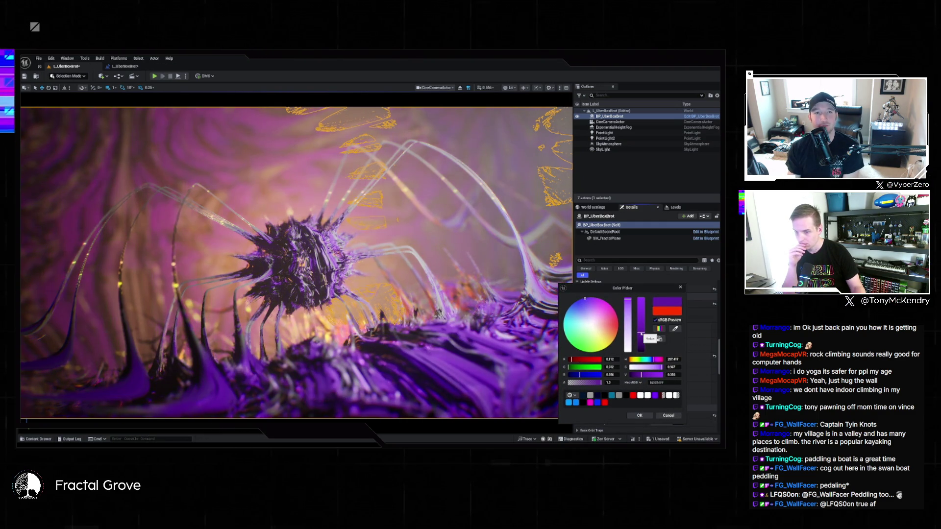
pyautogui.click(651, 415)
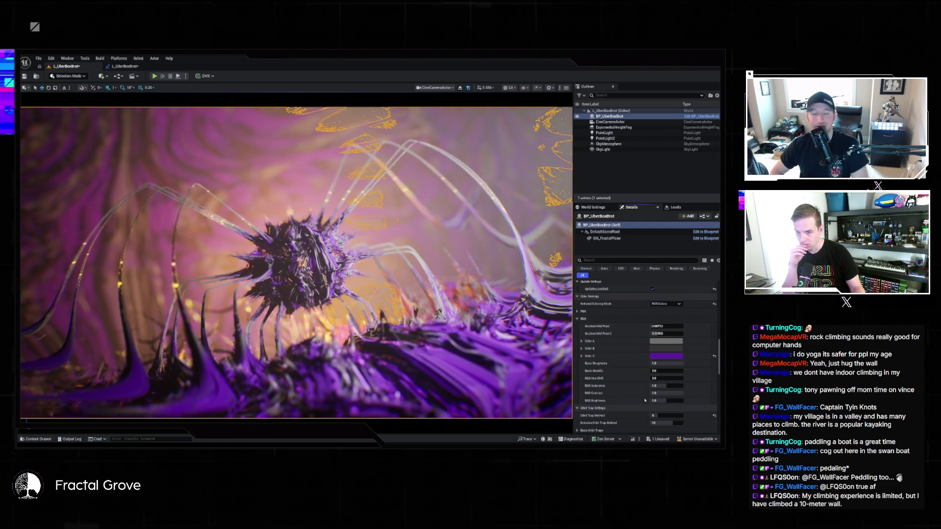
pyautogui.click(670, 348)
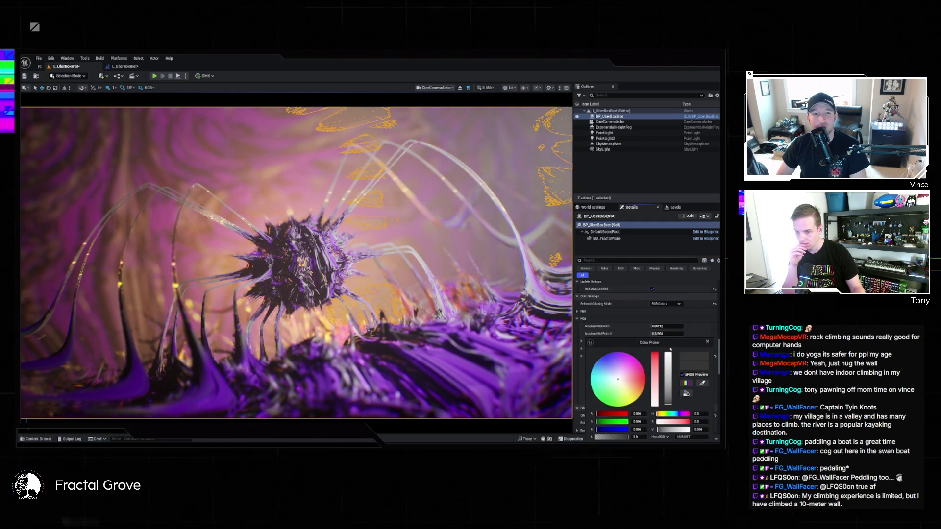
pyautogui.moveTo(607, 377); pyautogui.dragTo(590, 383)
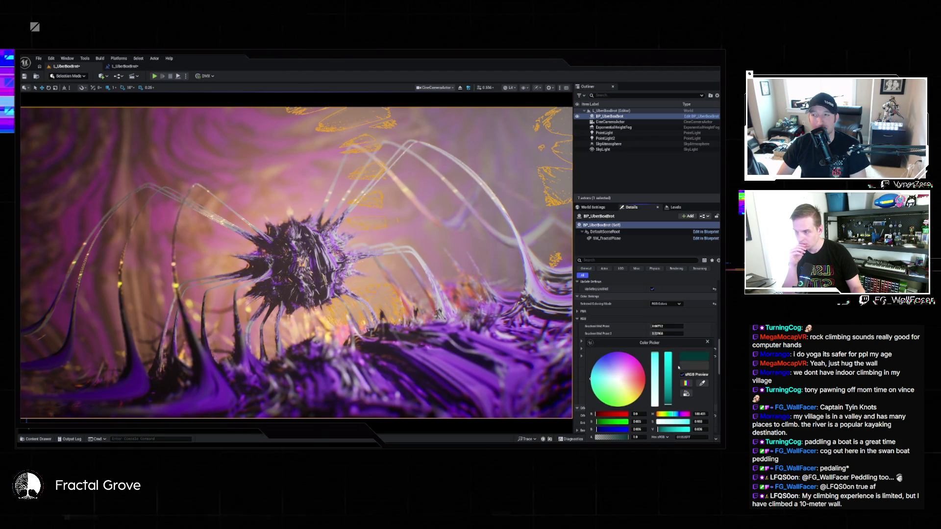
pyautogui.moveTo(669, 370)
pyautogui.mouseDown()
pyautogui.moveTo(666, 334)
pyautogui.moveTo(608, 294)
pyautogui.mouseUp()
pyautogui.click(639, 293)
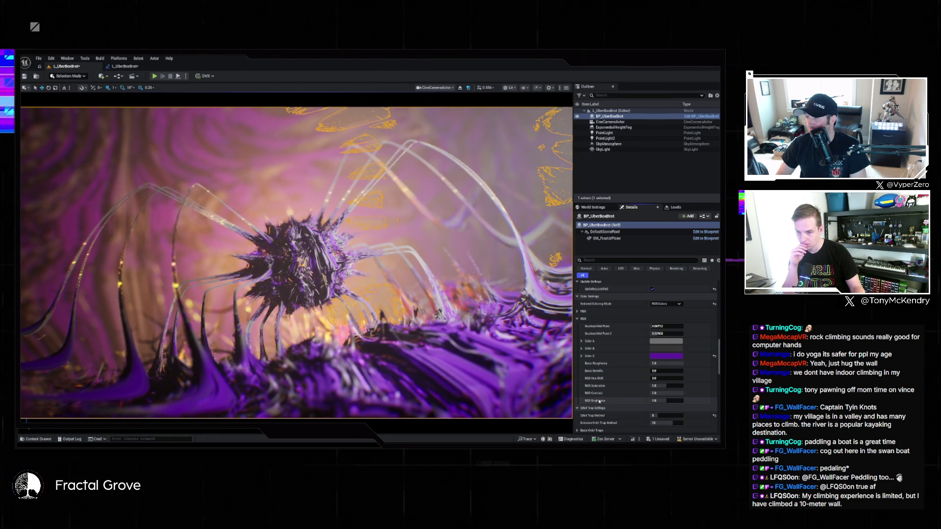
pyautogui.scroll(-5, 599, 401)
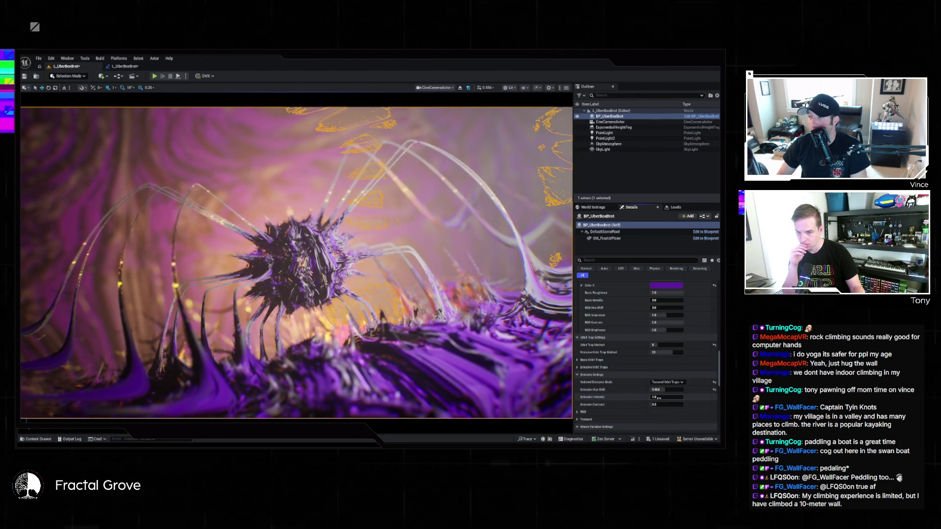
# Set Emission Intensity to about 53.27, Emission Contrast to about 0.3168 and Emission Hue Shift to about 0.076.
pyautogui.moveTo(666, 397); pyautogui.dragTo(683, 397)
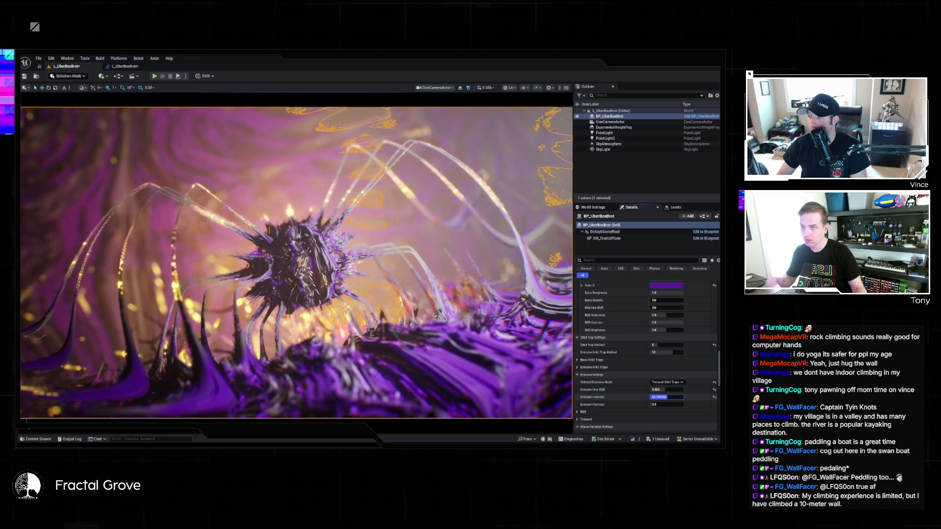
pyautogui.click(607, 116)
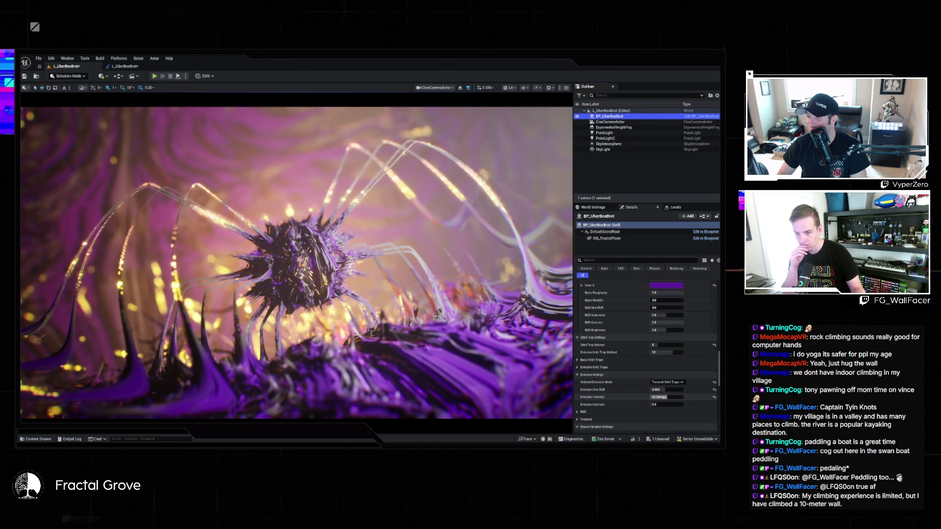
pyautogui.moveTo(666, 404)
pyautogui.mouseDown()
pyautogui.moveTo(655, 404)
pyautogui.moveTo(666, 405)
pyautogui.moveTo(672, 389)
pyautogui.mouseUp()
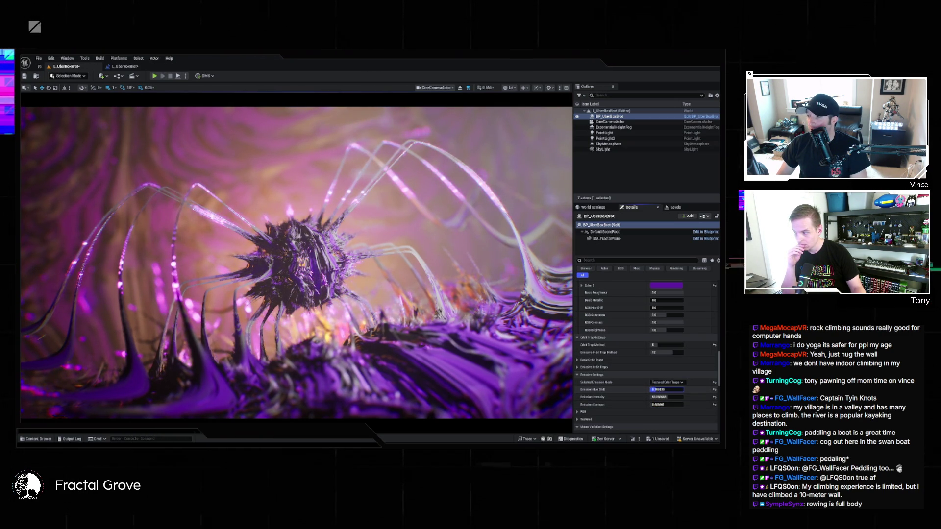
pyautogui.moveTo(671, 390); pyautogui.dragTo(668, 390)
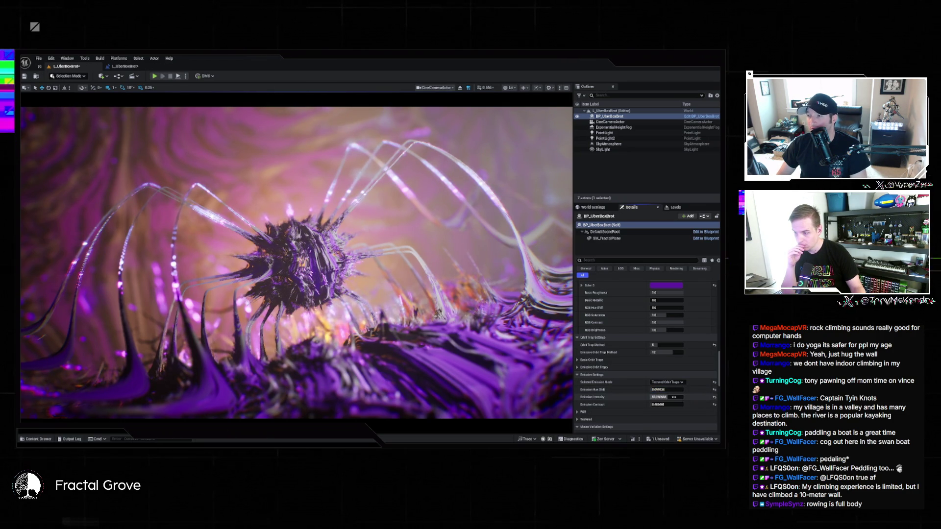
pyautogui.scroll(4, 689, 354)
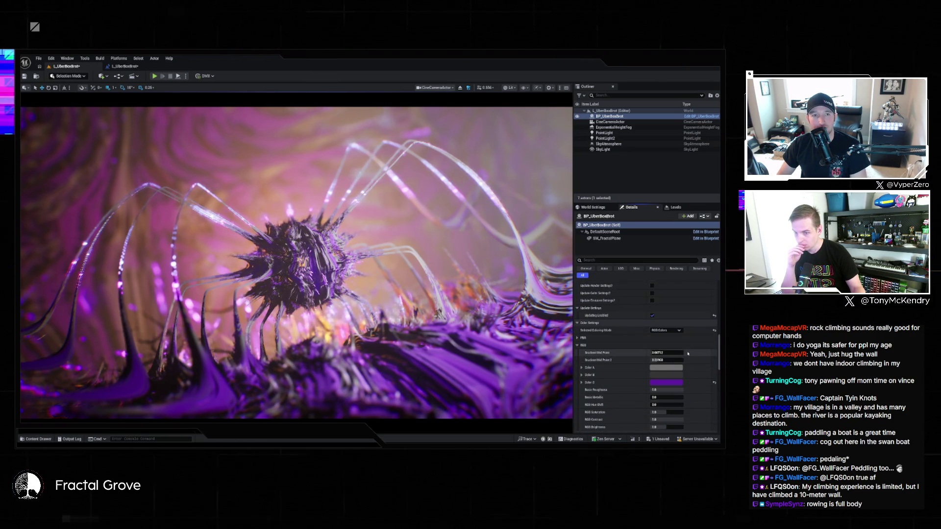
pyautogui.scroll(-5, 691, 354)
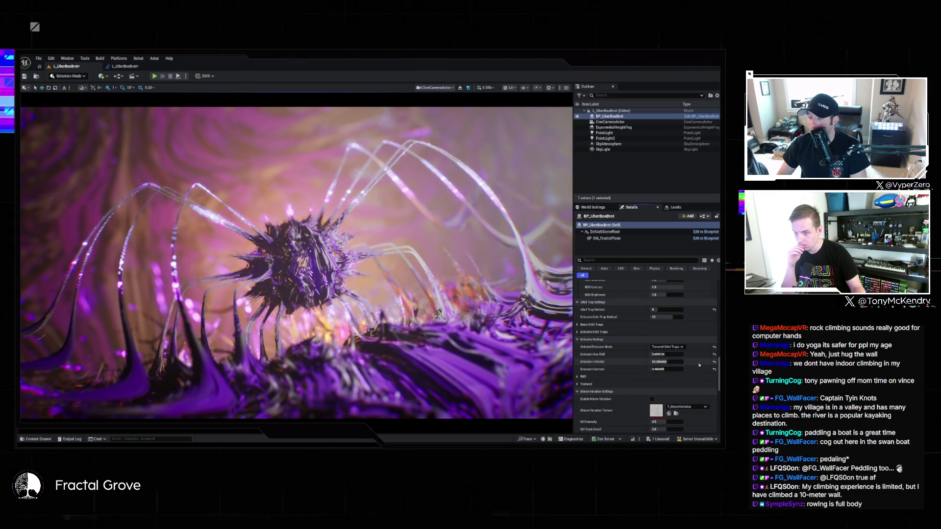
pyautogui.click(659, 362)
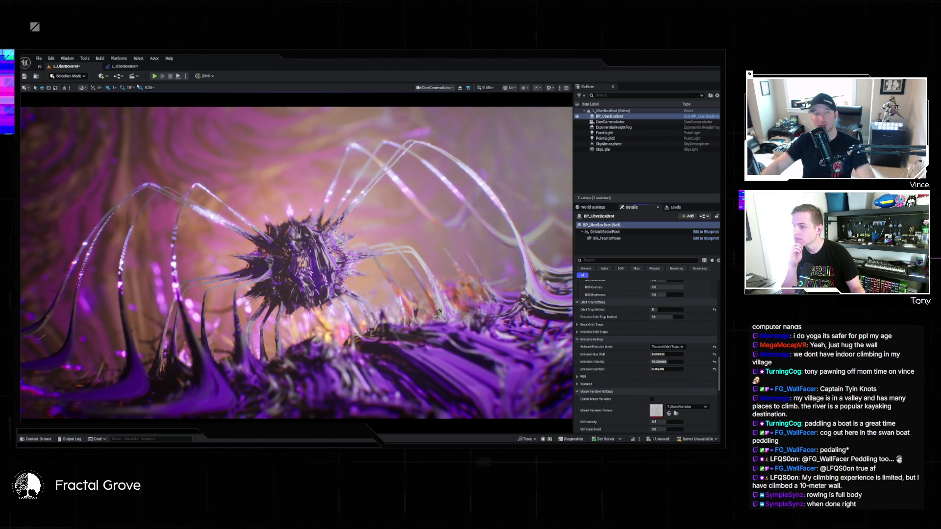
# Toggle the two point lights' visibility in the Outliner and inspect the sky light.
pyautogui.click(612, 134)
pyautogui.click(577, 133)
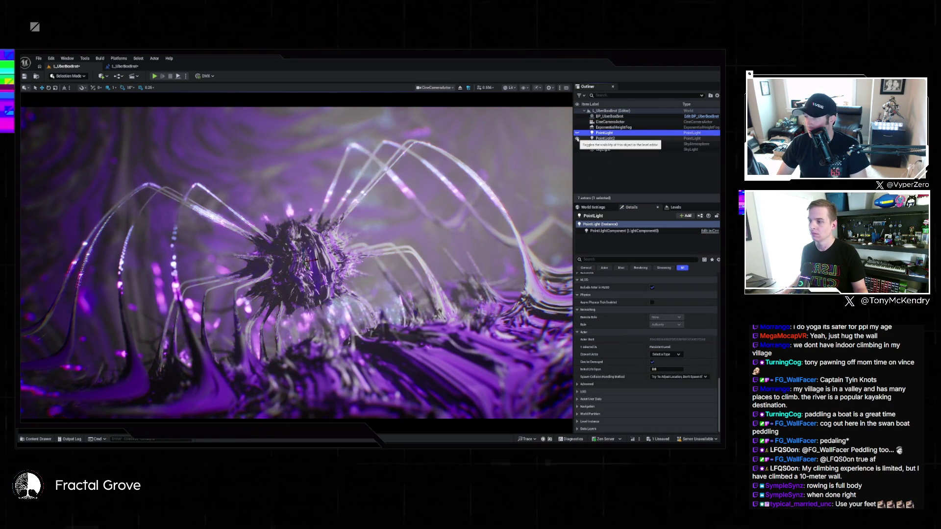
pyautogui.click(577, 138)
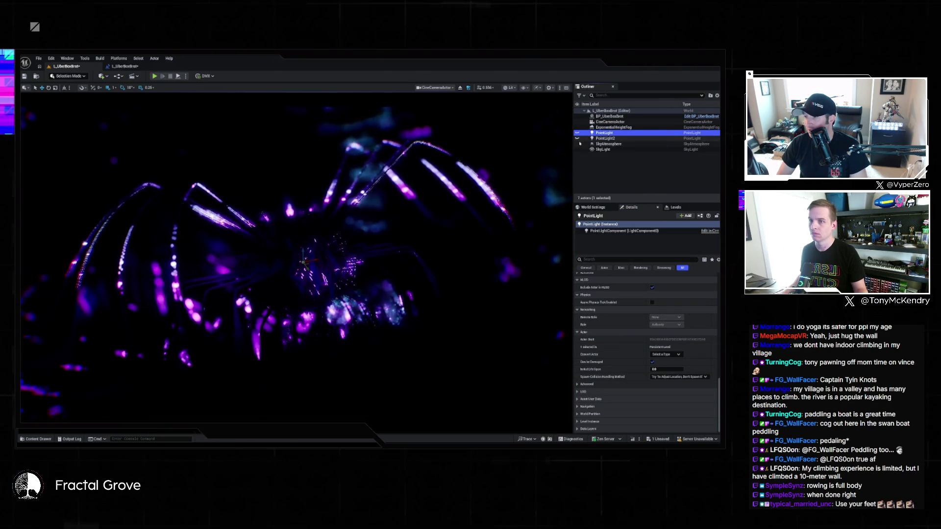
pyautogui.click(577, 149)
pyautogui.click(577, 149)
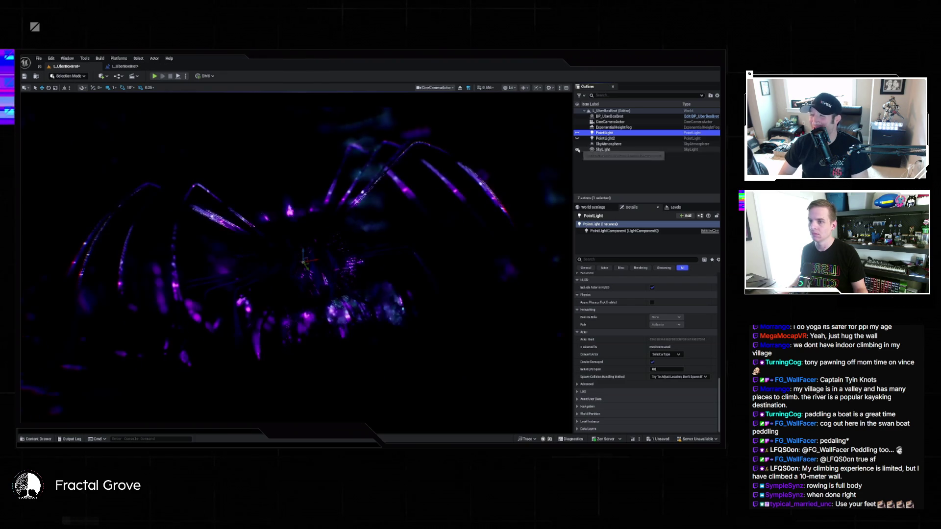
pyautogui.click(623, 150)
pyautogui.scroll(10, 596, 328)
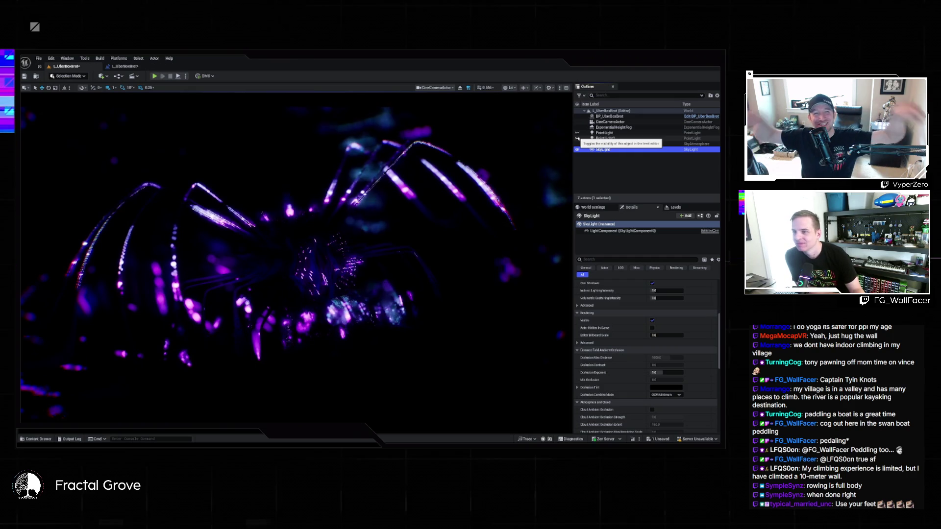
# Delete PointLight and PointLight2 together, then start playing the level.
pyautogui.click(612, 134)
pyautogui.keyDown('shift'); pyautogui.click(612, 139); pyautogui.keyUp('shift')
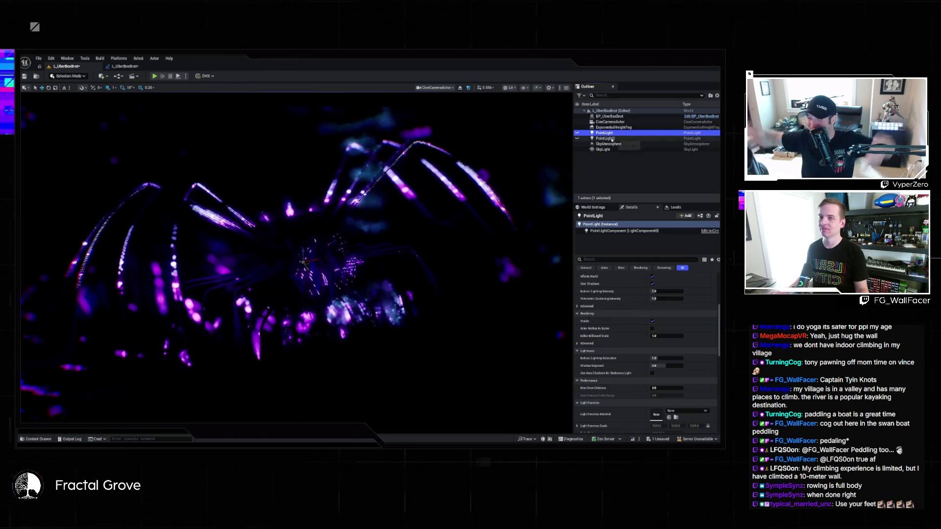
pyautogui.press('Delete')
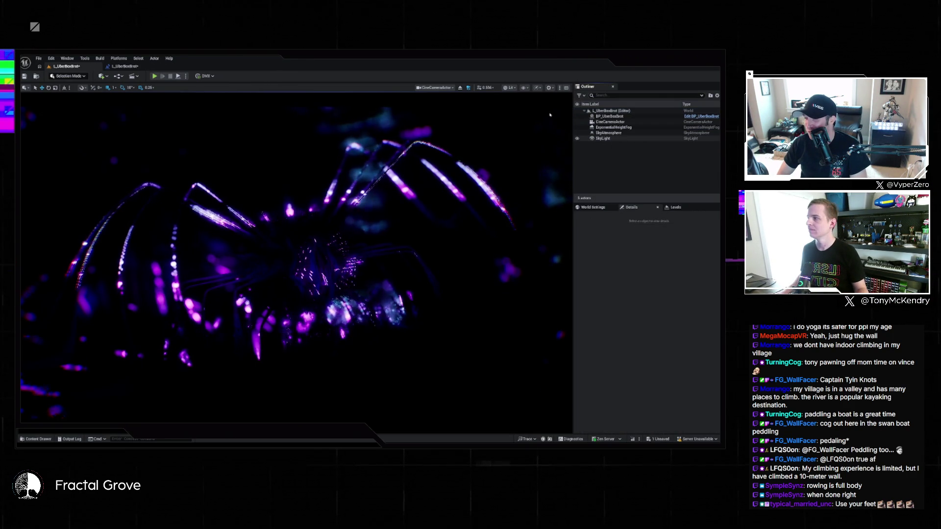
pyautogui.click(180, 77)
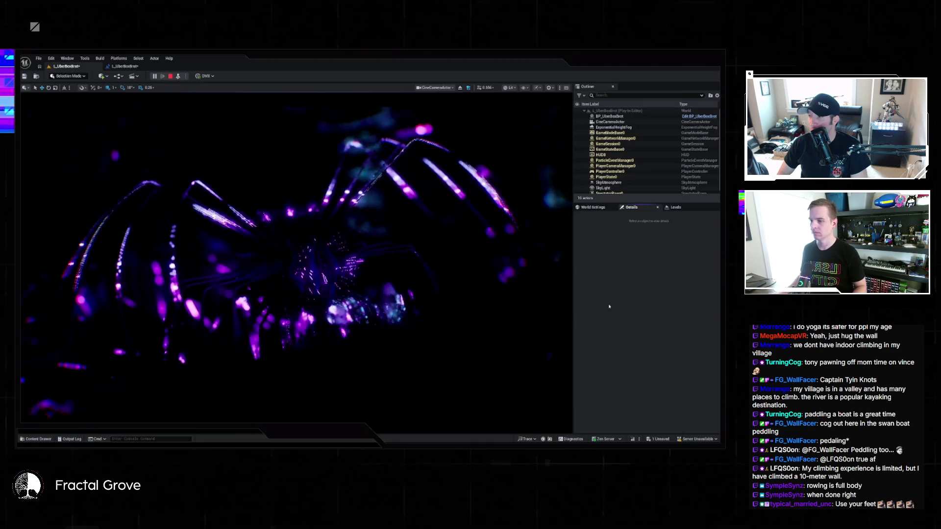
# Switch the running play view to immersive full-window mode with F11.
pyautogui.press('F11')
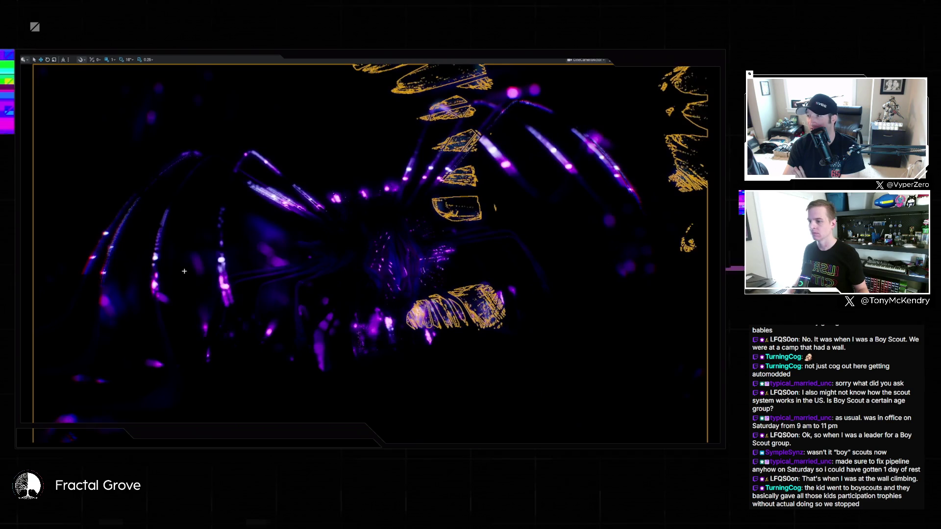
# Exit immersive mode, stop the play session, return to the Level Blueprint graph and save.
pyautogui.press('g')
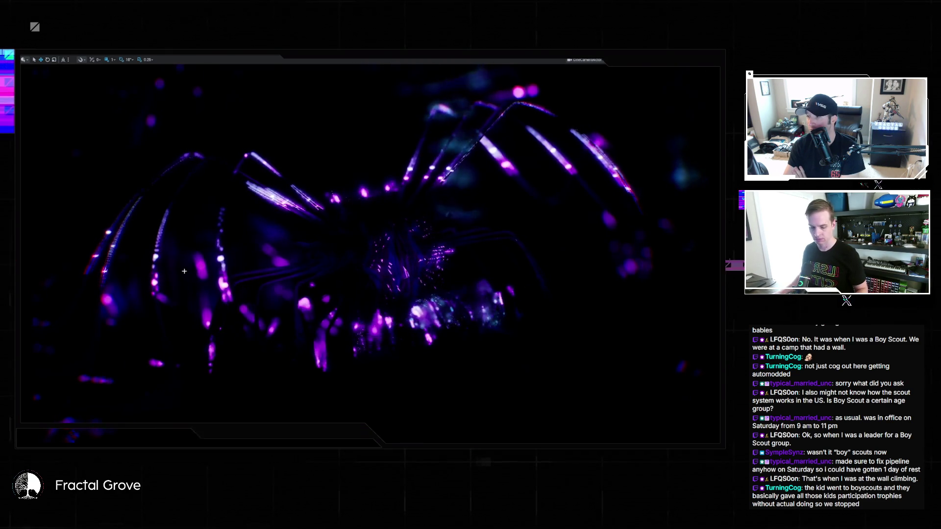
pyautogui.press('F11')
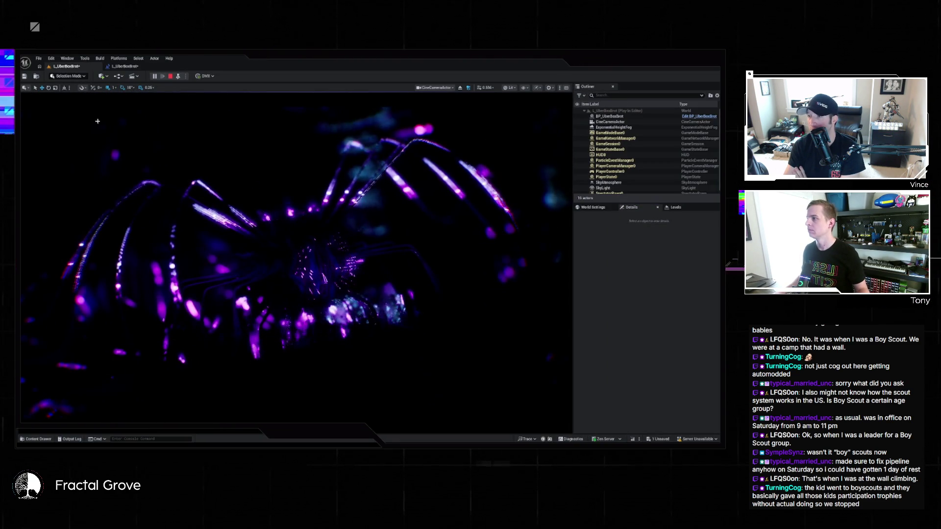
pyautogui.click(170, 76)
pyautogui.click(125, 66)
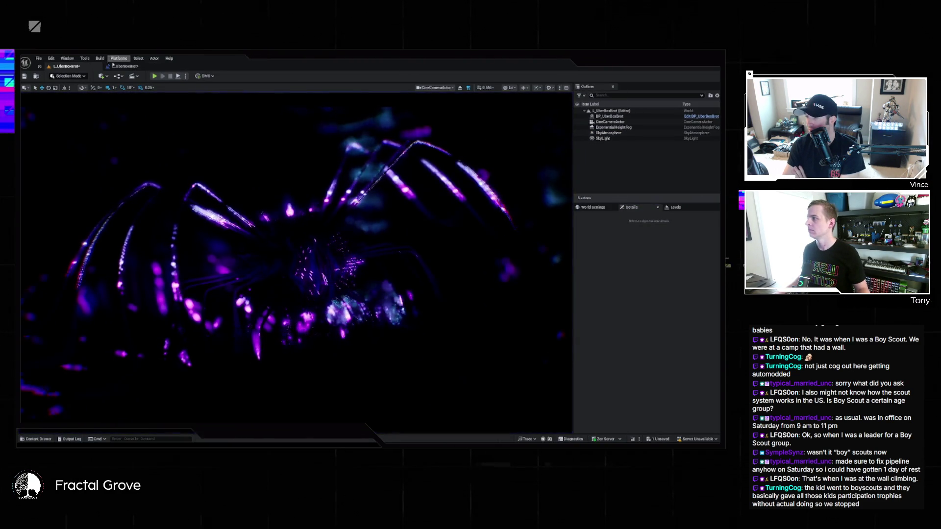
pyautogui.hotkey('ctrl', 's')
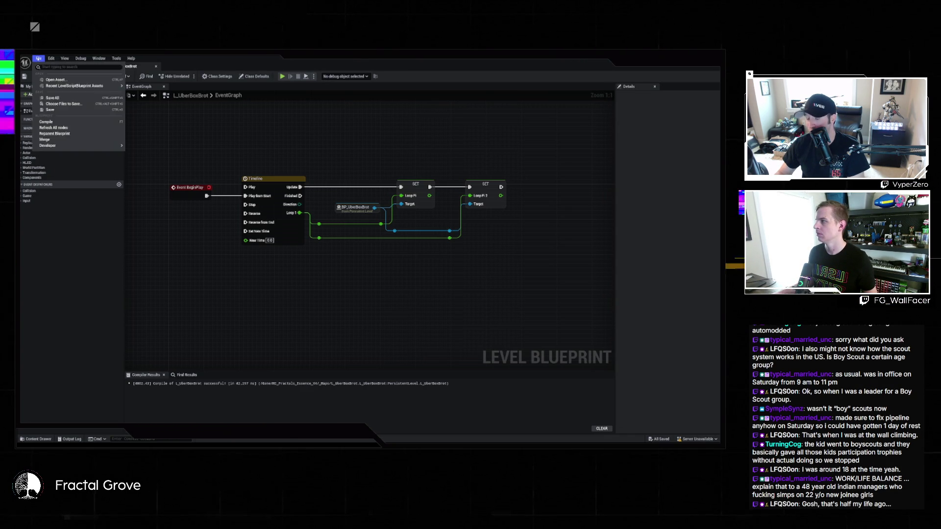
# Load the L_UberMixpinski level from the _Maps folder through the Content Drawer.
pyautogui.click(66, 66)
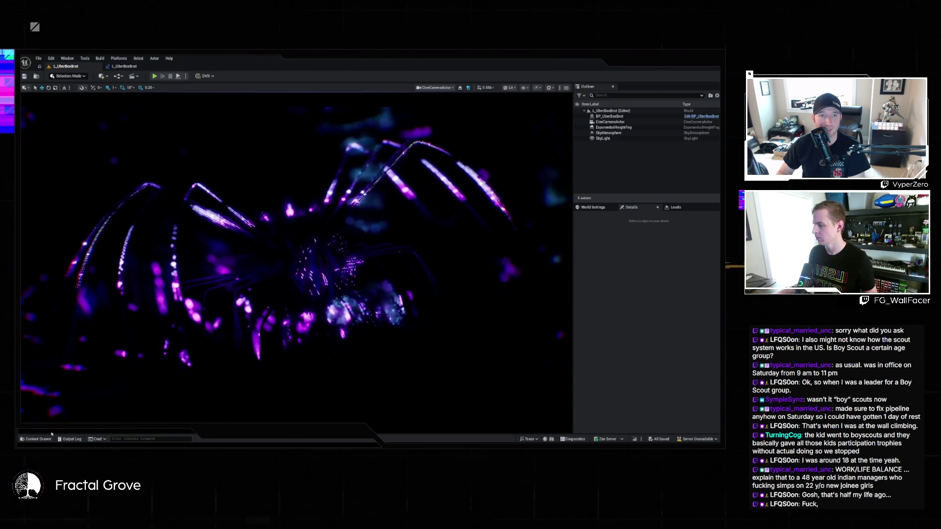
pyautogui.hotkey('ctrl', 'space')
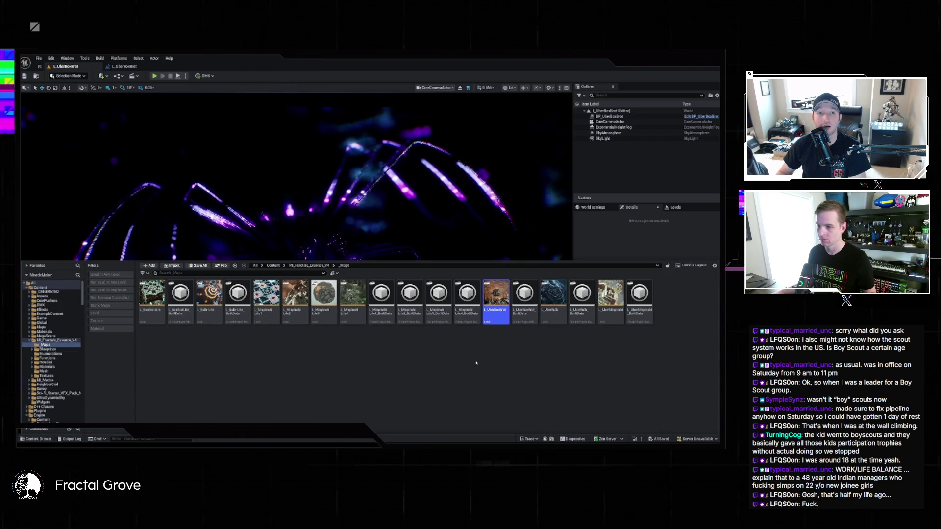
pyautogui.doubleClick(611, 294)
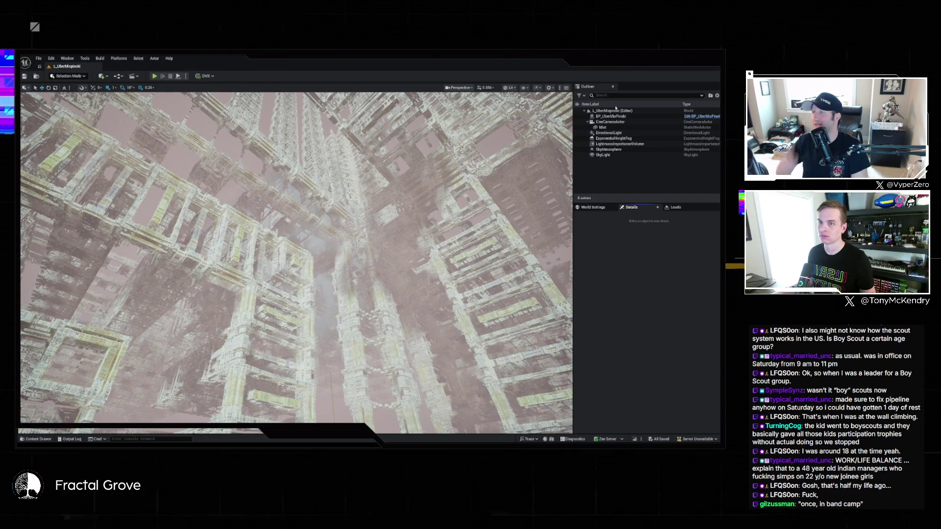
# Pilot CineCameraActor in the viewport, then open the Level Blueprint event graph.
pyautogui.click(616, 122)
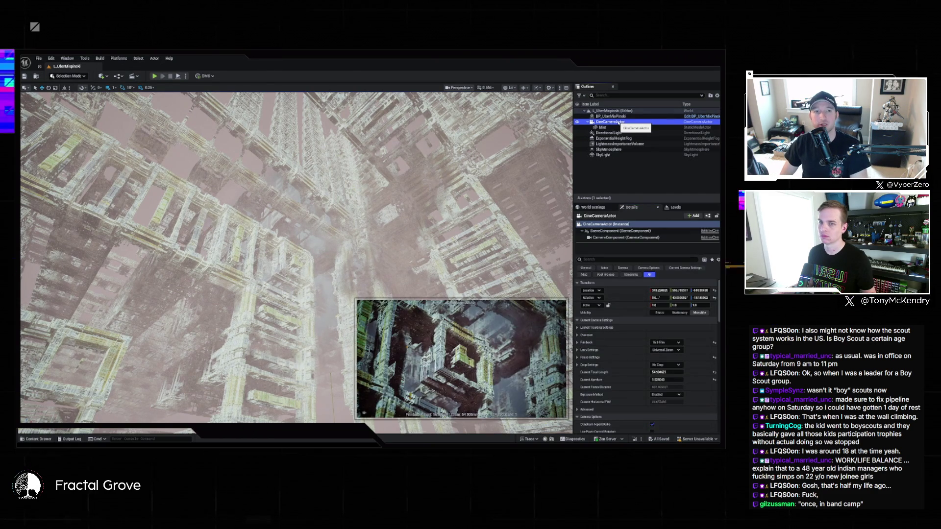
pyautogui.rightClick(620, 123)
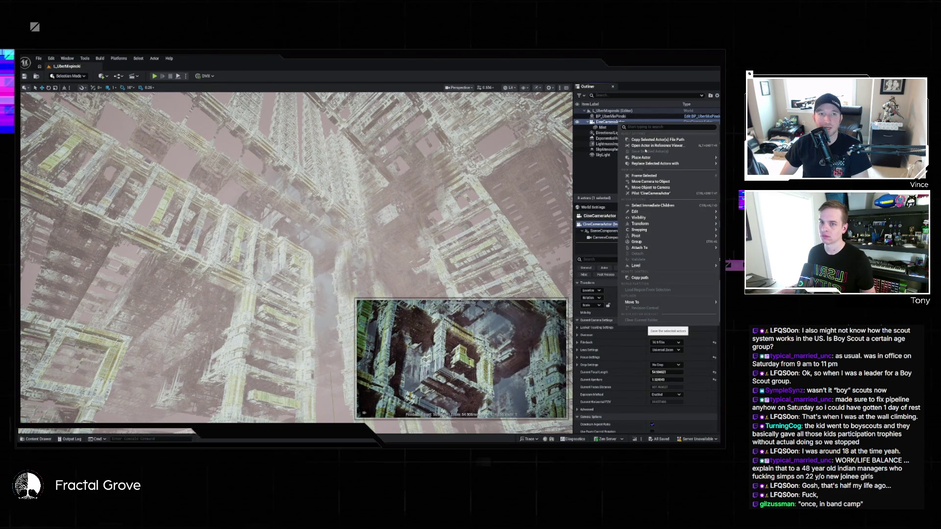
pyautogui.click(649, 193)
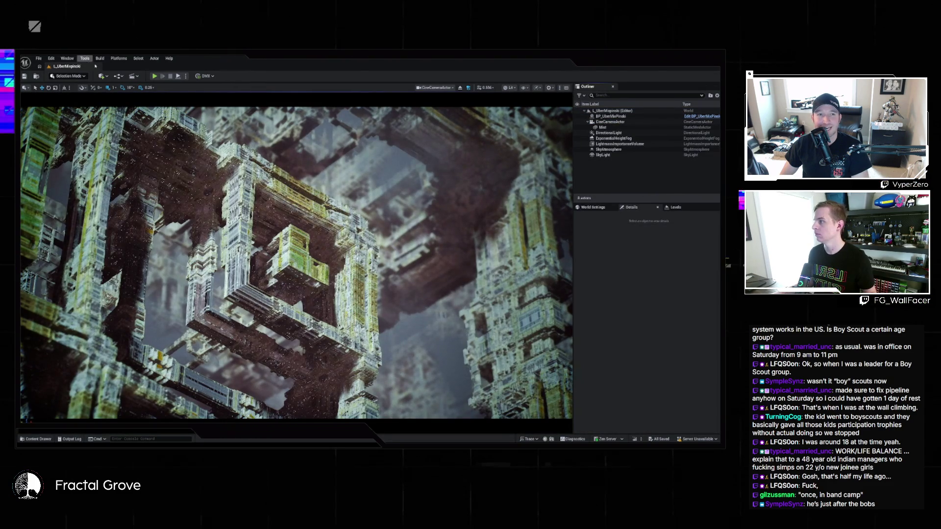
pyautogui.click(118, 76)
pyautogui.click(145, 115)
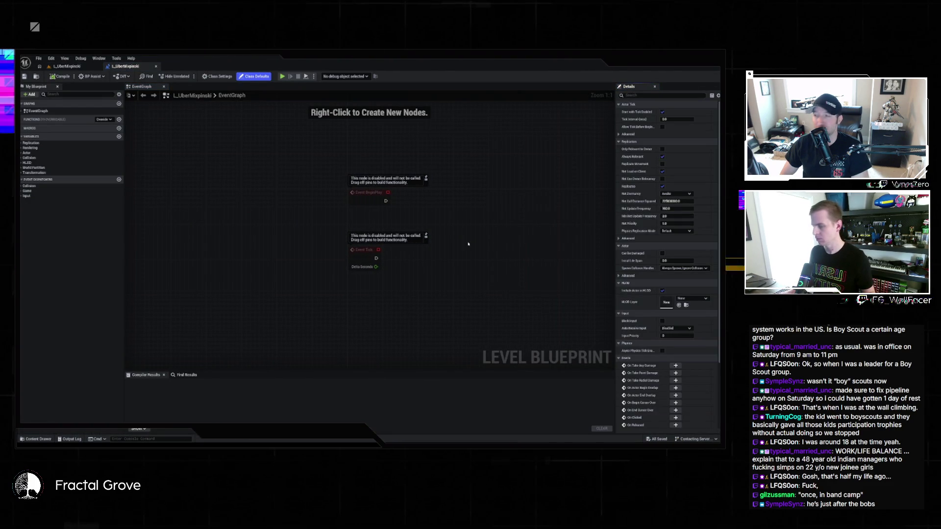
# Paste the Timeline and SET nodes, wire Event BeginPlay to Play from Start, and save.
pyautogui.hotkey('ctrl', 'v')
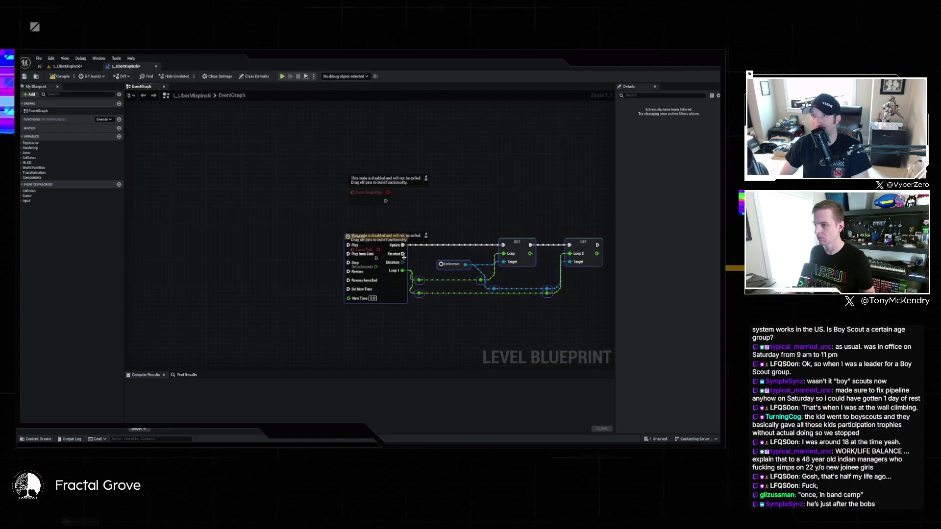
pyautogui.moveTo(388, 284); pyautogui.dragTo(496, 231)
pyautogui.moveTo(460, 201); pyautogui.dragTo(386, 201)
pyautogui.hotkey('ctrl', 's')
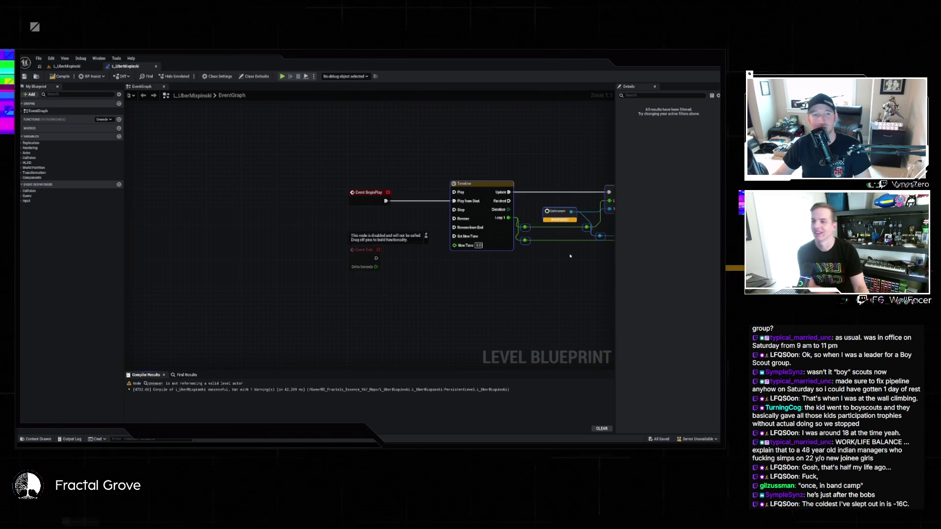
# Drag BP_UberMixPinski from the Outliner into the EventGraph as a reference node.
pyautogui.moveTo(572, 257); pyautogui.dragTo(326, 251)
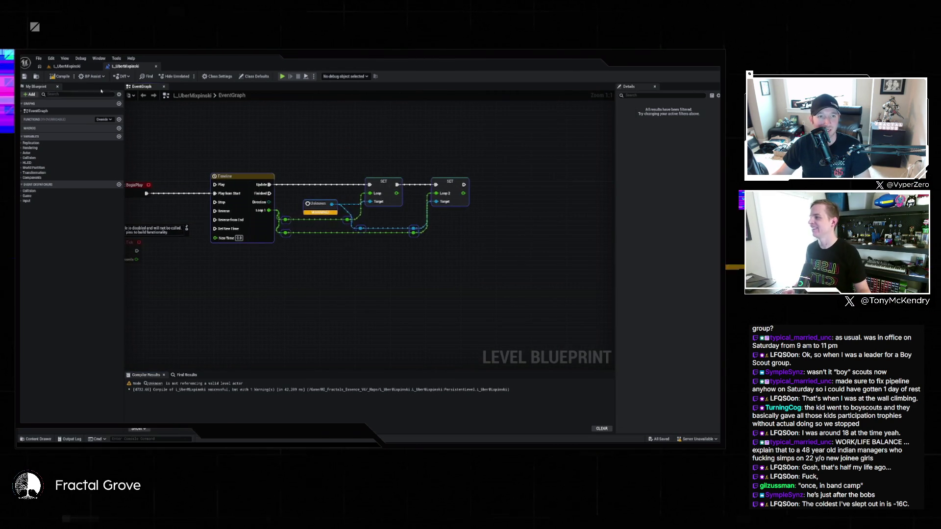
pyautogui.click(67, 65)
pyautogui.moveTo(637, 116)
pyautogui.mouseDown()
pyautogui.moveTo(243, 91)
pyautogui.moveTo(131, 66)
pyautogui.moveTo(348, 267)
pyautogui.mouseUp()
pyautogui.moveTo(343, 279); pyautogui.dragTo(367, 201)
pyautogui.click(369, 300)
# Drag off the reference's pin, search 'set', and scroll through the available setter actions.
pyautogui.moveTo(346, 279); pyautogui.dragTo(401, 284)
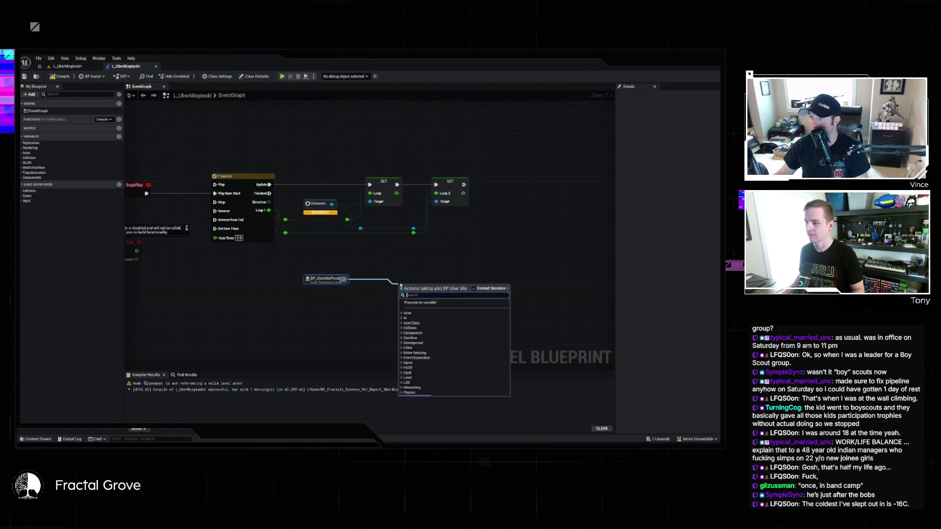
pyautogui.write('set')
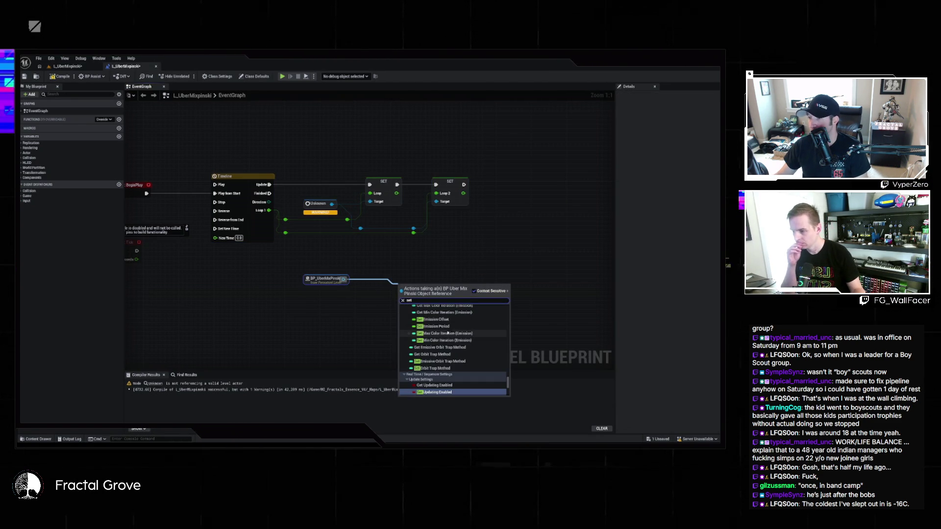
pyautogui.scroll(3, 479, 334)
pyautogui.scroll(3, 480, 333)
pyautogui.scroll(5, 480, 333)
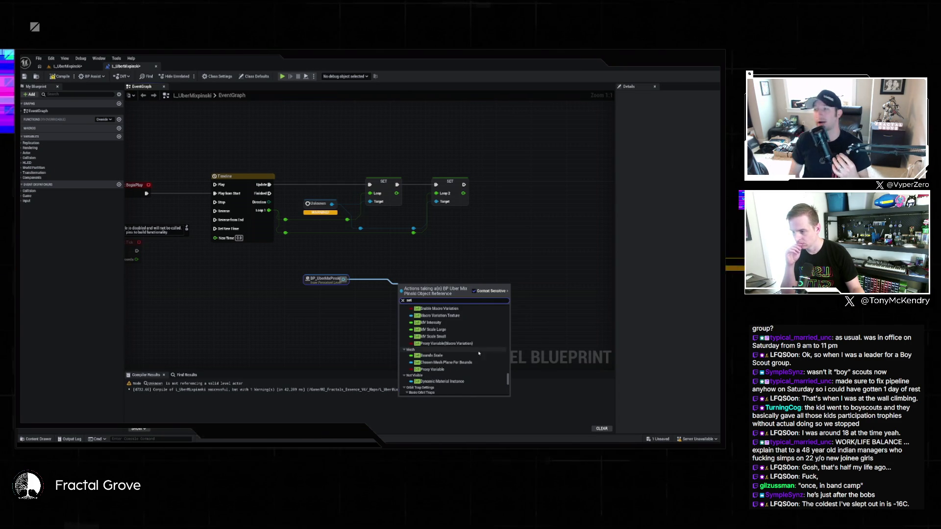
pyautogui.scroll(4, 479, 352)
pyautogui.scroll(3, 483, 353)
pyautogui.scroll(5, 483, 354)
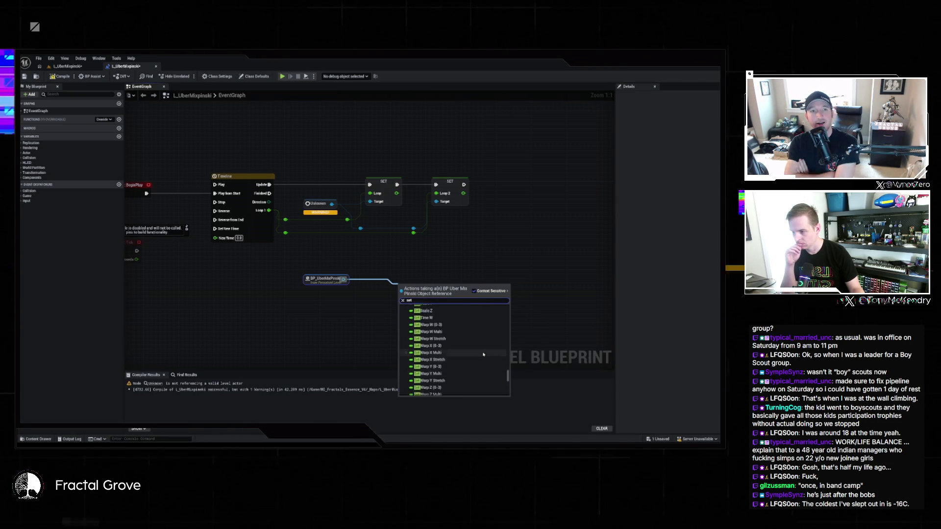
pyautogui.scroll(5, 483, 354)
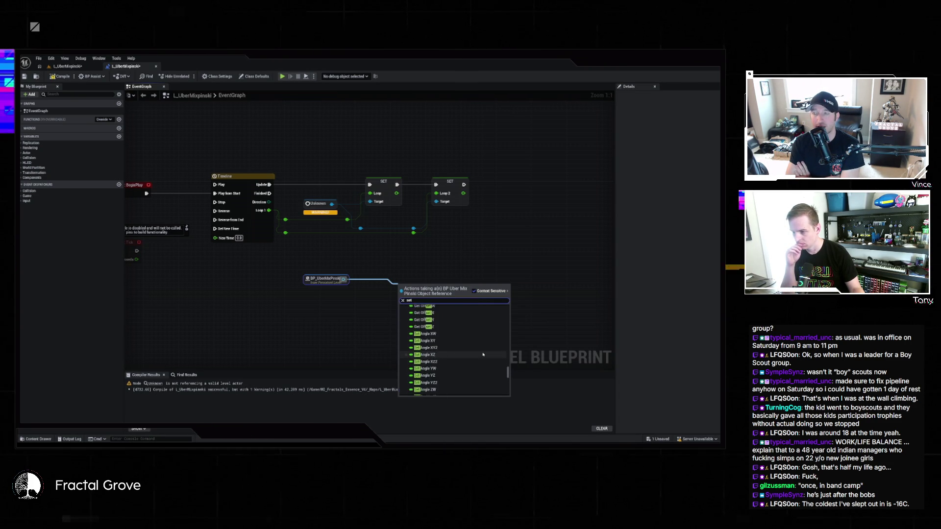
pyautogui.scroll(4, 483, 354)
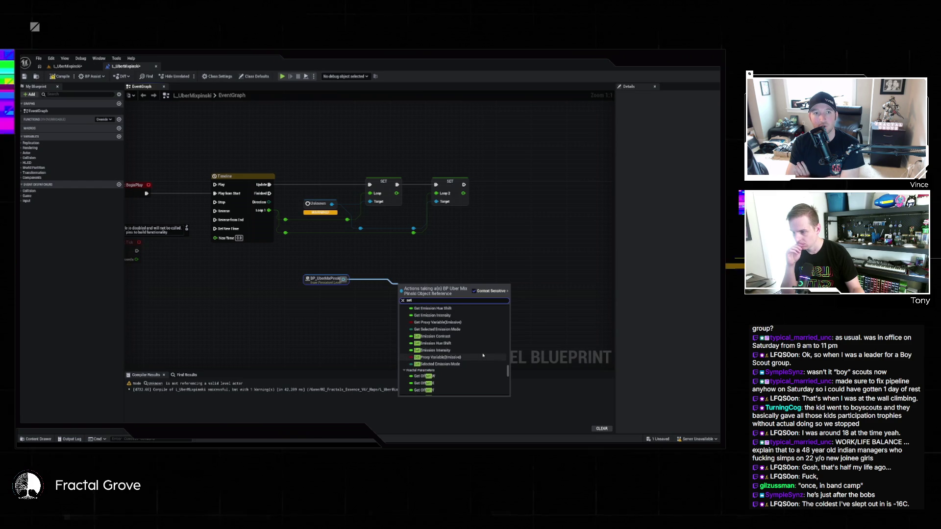
pyautogui.scroll(4, 483, 355)
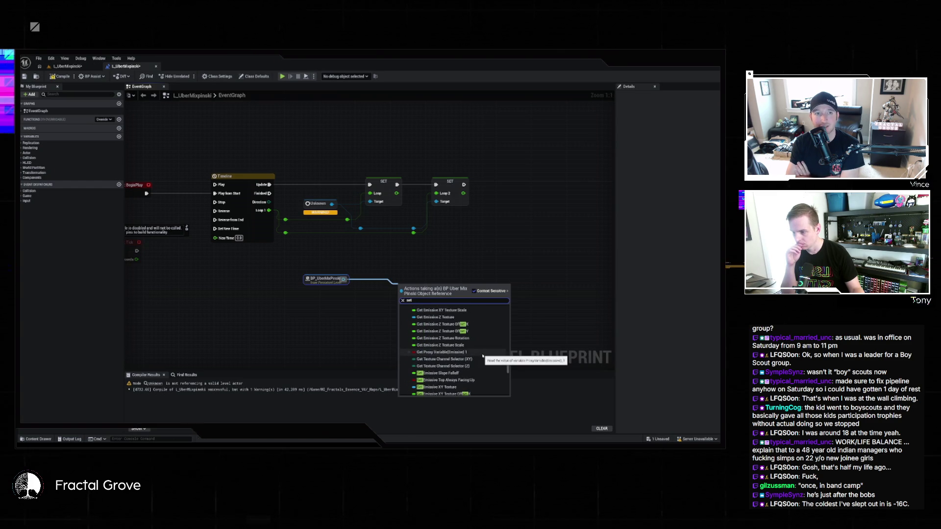
pyautogui.scroll(2, 481, 356)
pyautogui.scroll(3, 481, 356)
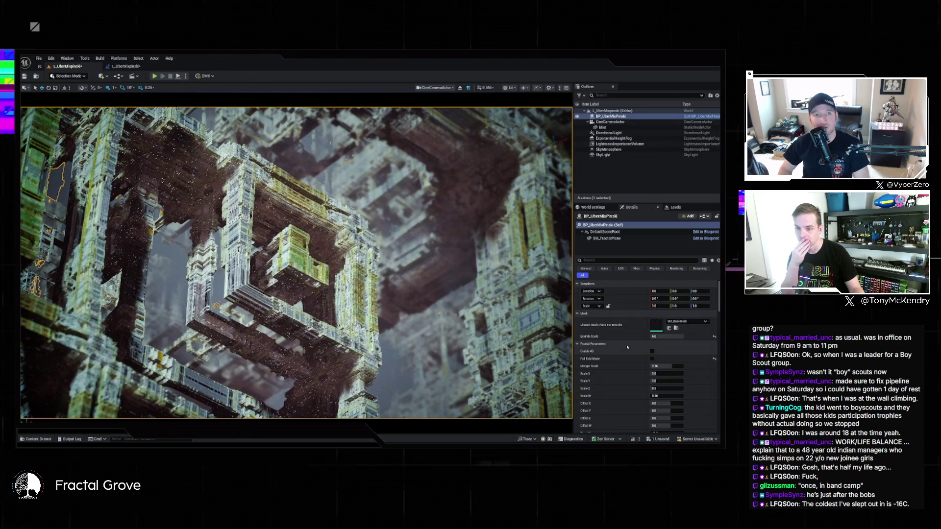
pyautogui.scroll(-3, 622, 348)
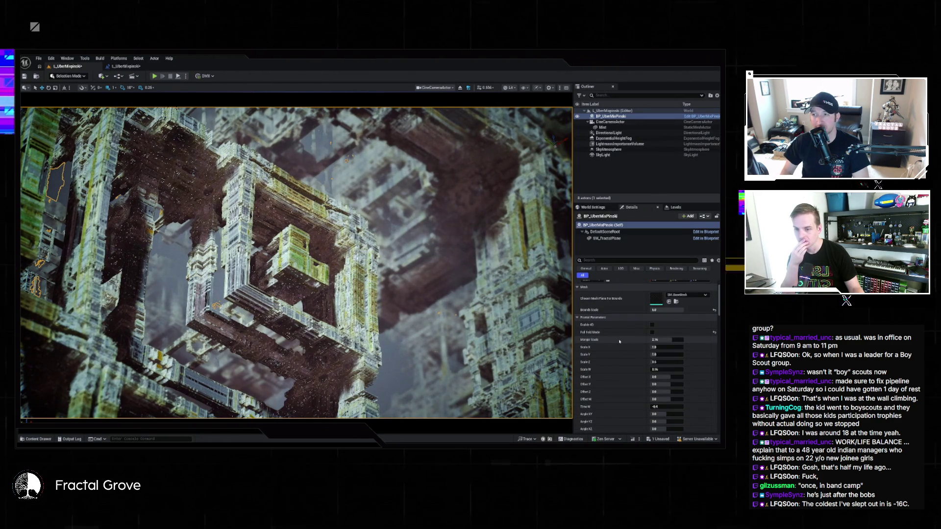
pyautogui.scroll(-5, 620, 342)
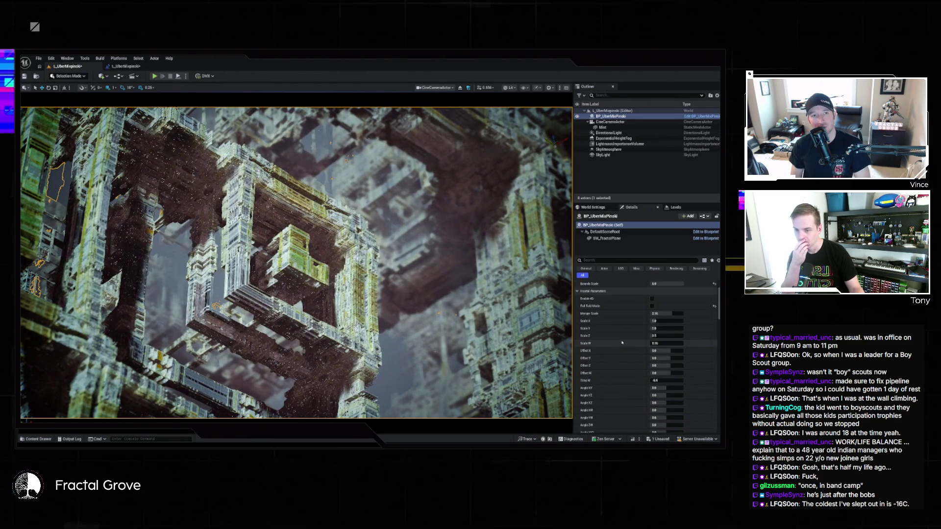
pyautogui.scroll(-5, 622, 342)
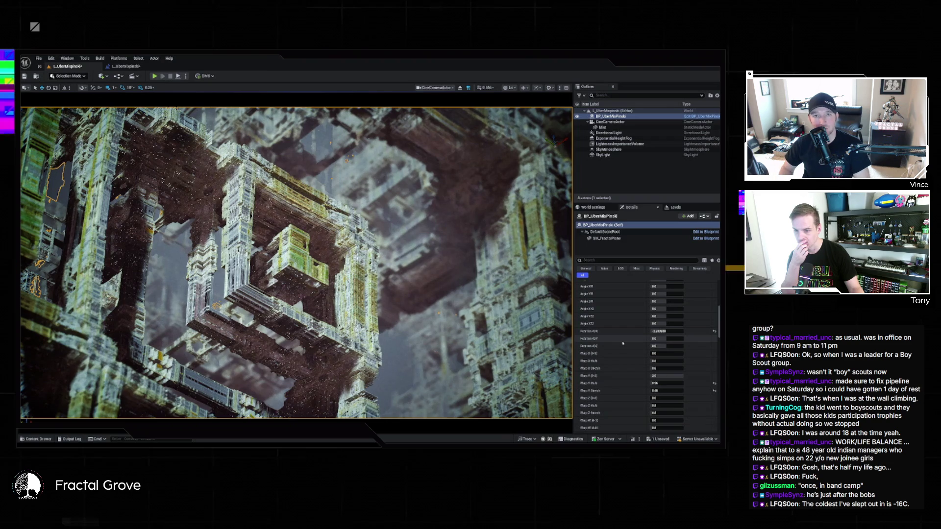
pyautogui.scroll(-3, 623, 343)
pyautogui.scroll(-3, 623, 343)
pyautogui.scroll(-3, 622, 343)
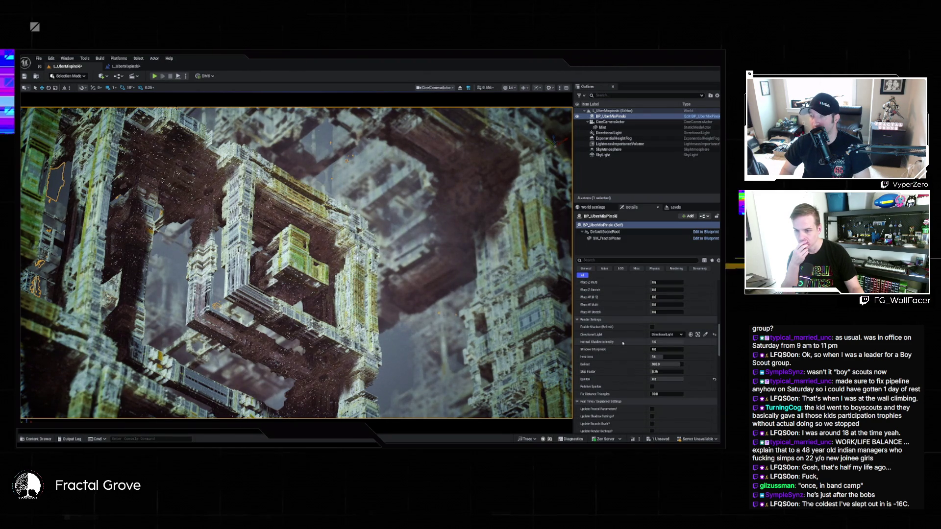
pyautogui.scroll(-3, 622, 343)
pyautogui.click(651, 356)
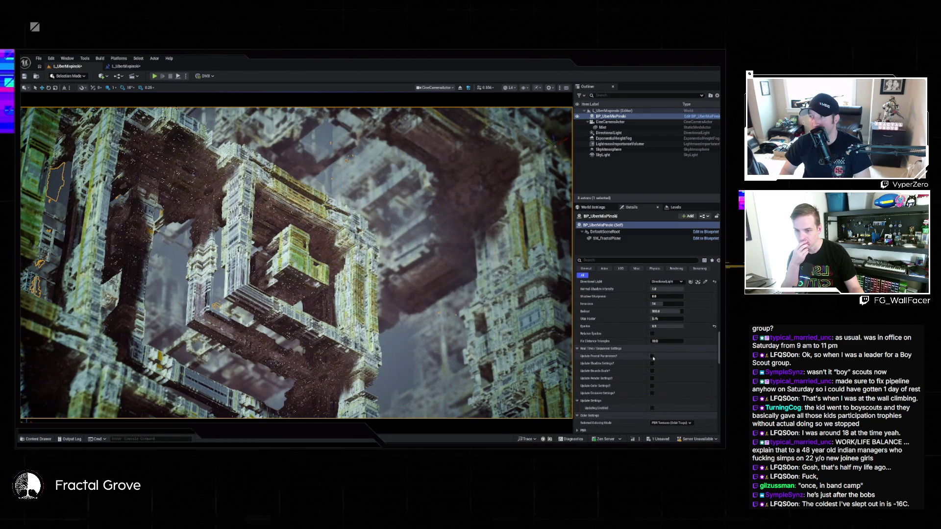
pyautogui.scroll(5, 636, 347)
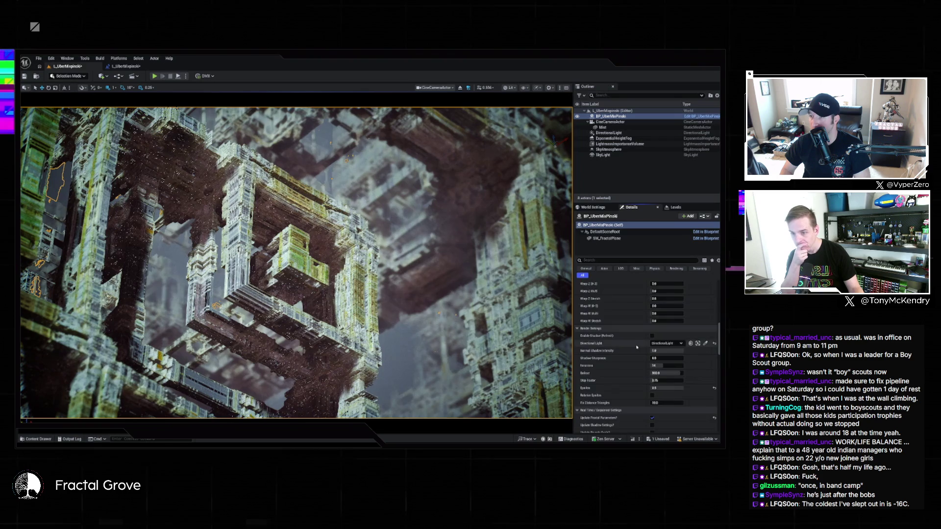
pyautogui.scroll(10, 636, 348)
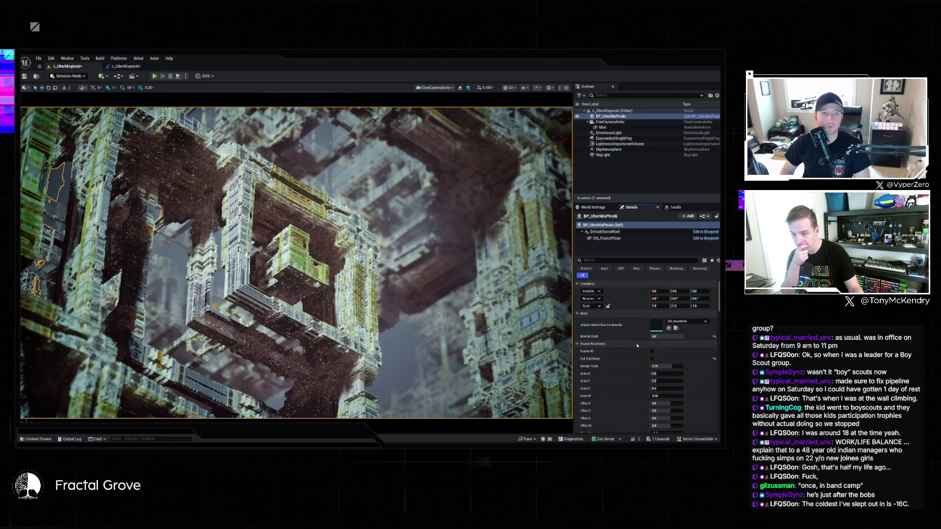
pyautogui.moveTo(666, 366)
pyautogui.mouseDown()
pyautogui.moveTo(686, 366)
pyautogui.moveTo(670, 366)
pyautogui.mouseUp()
pyautogui.click(666, 366)
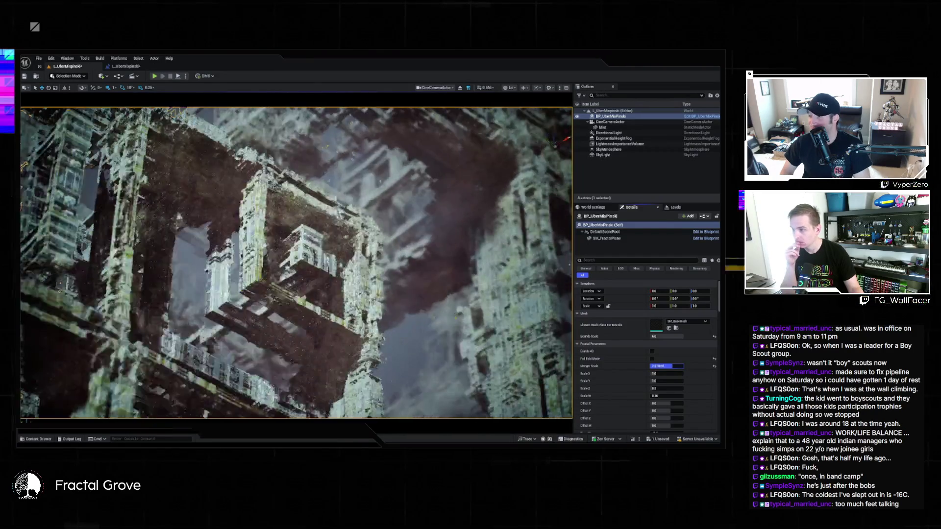
pyautogui.write('2.5')
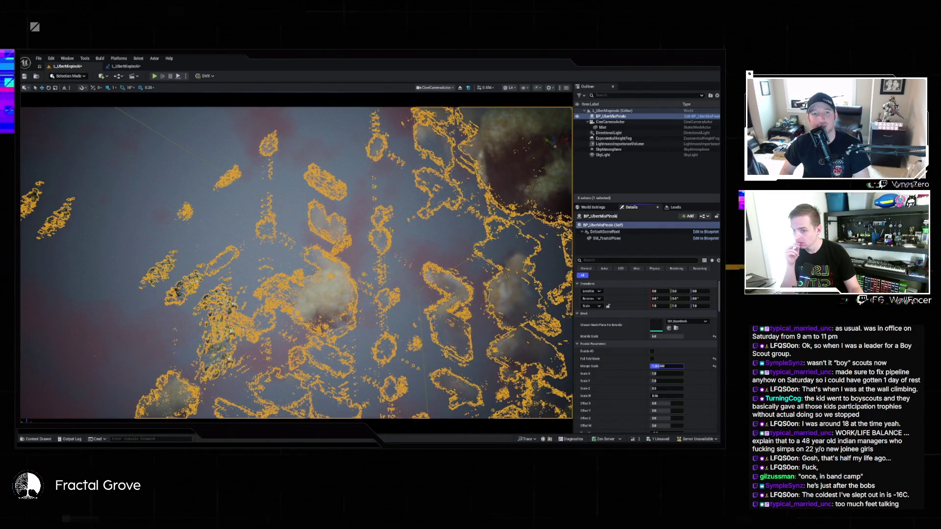
pyautogui.moveTo(667, 366); pyautogui.dragTo(680, 366)
pyautogui.scroll(-5, 686, 381)
pyautogui.click(666, 336)
pyautogui.write('0.005')
pyautogui.press('Return')
pyautogui.moveTo(666, 336); pyautogui.dragTo(679, 337)
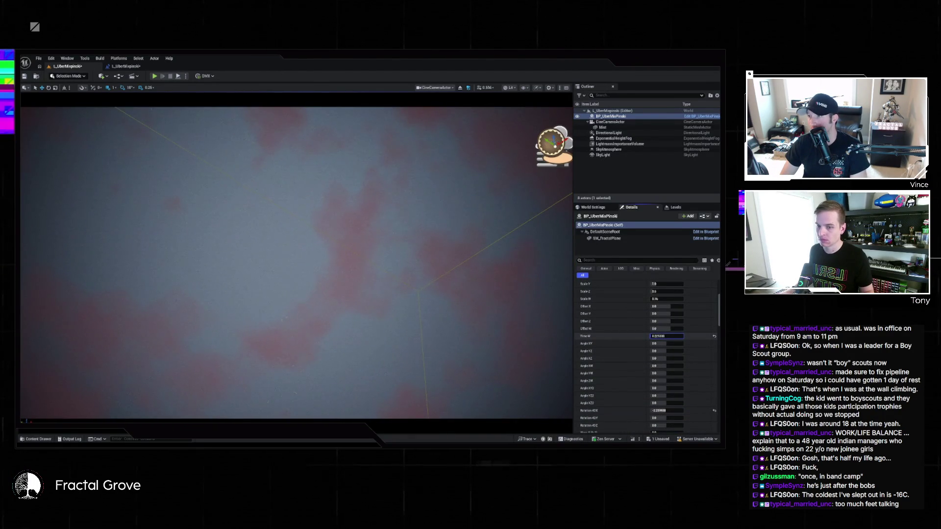
pyautogui.hotkey('ctrl', 'z')
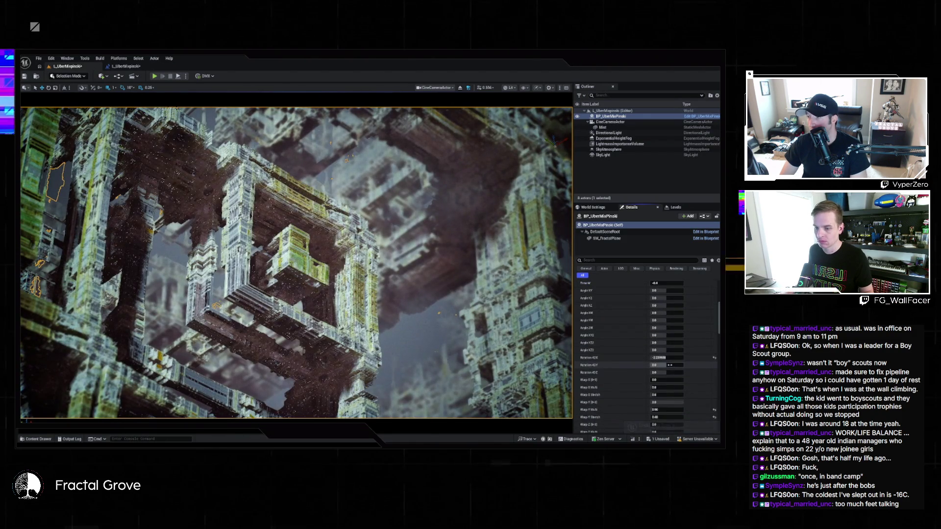
pyautogui.scroll(-4, 672, 365)
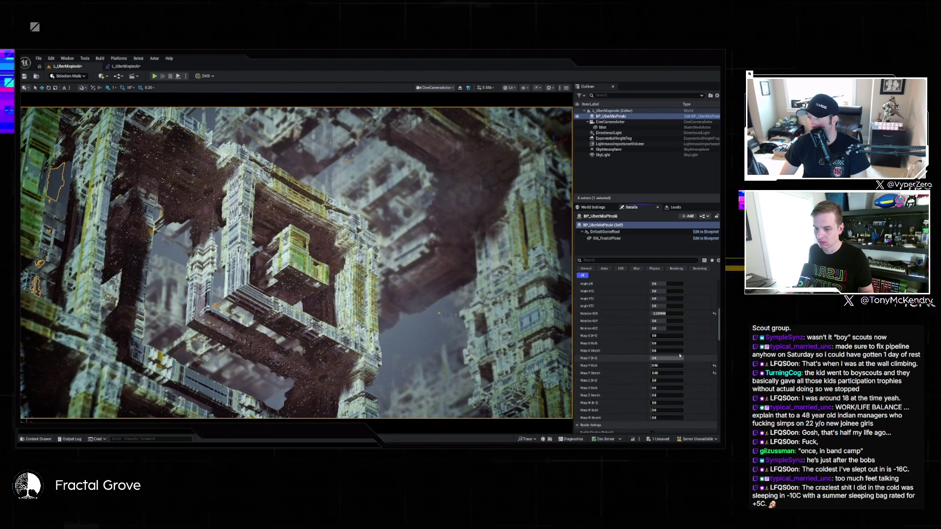
pyautogui.scroll(3, 680, 386)
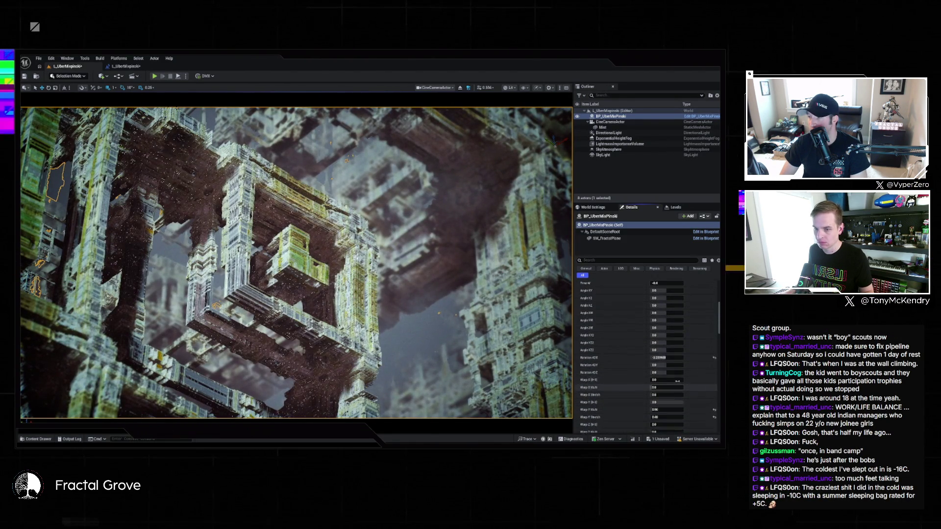
pyautogui.scroll(3, 674, 329)
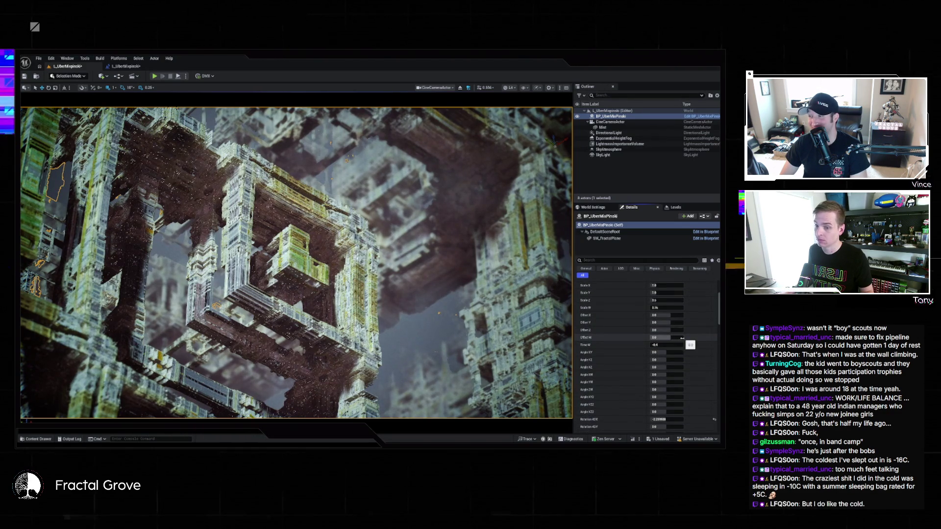
pyautogui.scroll(1, 680, 338)
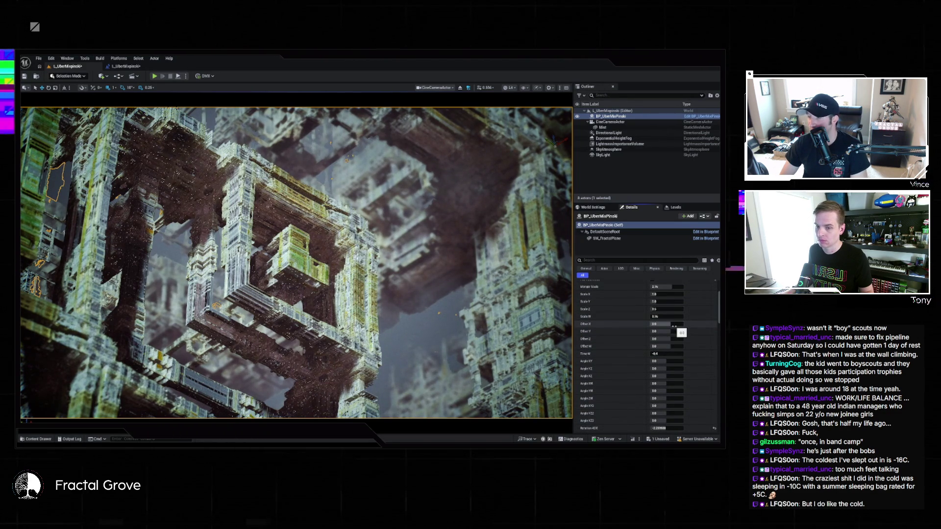
pyautogui.moveTo(660, 346); pyautogui.dragTo(667, 346)
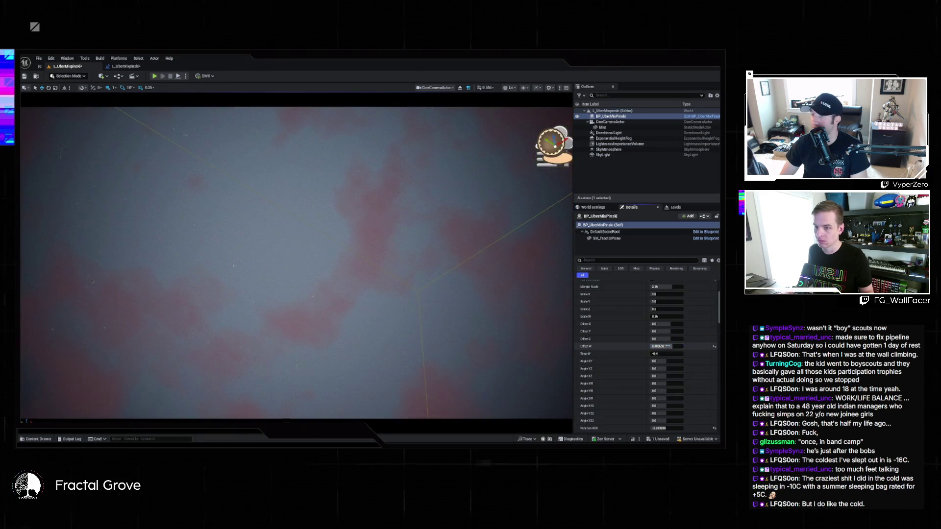
pyautogui.hotkey('ctrl', 'z')
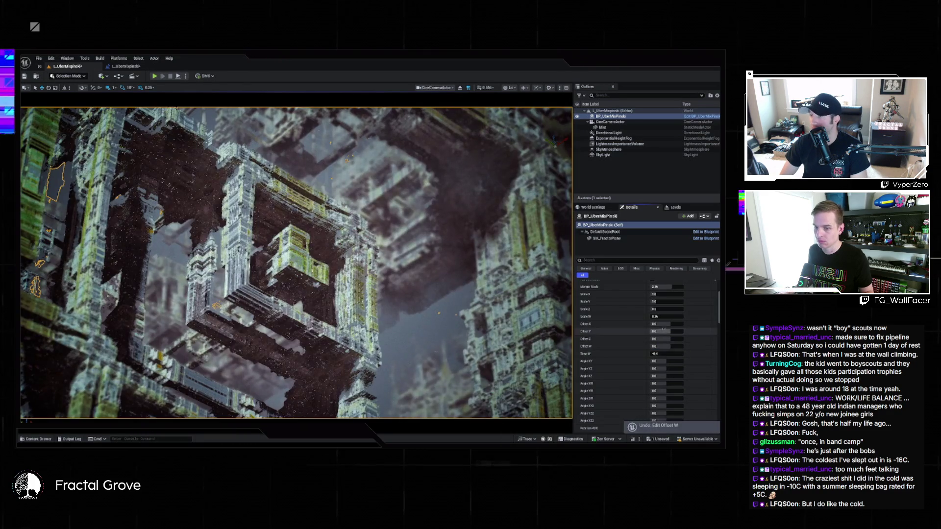
pyautogui.scroll(2, 659, 328)
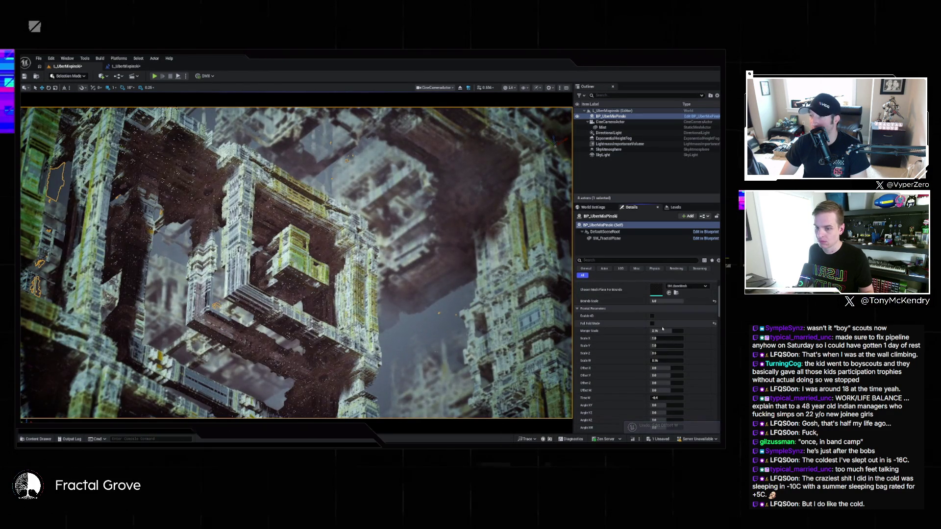
# Try new Scale X and Scale Y values, then undo both back to 1.0.
pyautogui.moveTo(662, 338); pyautogui.dragTo(671, 338)
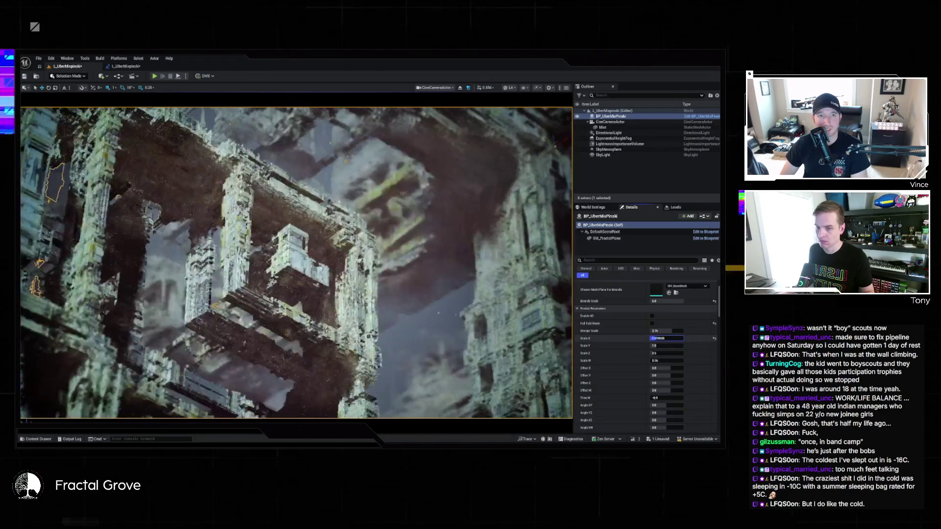
pyautogui.write('1')
pyautogui.press('Return')
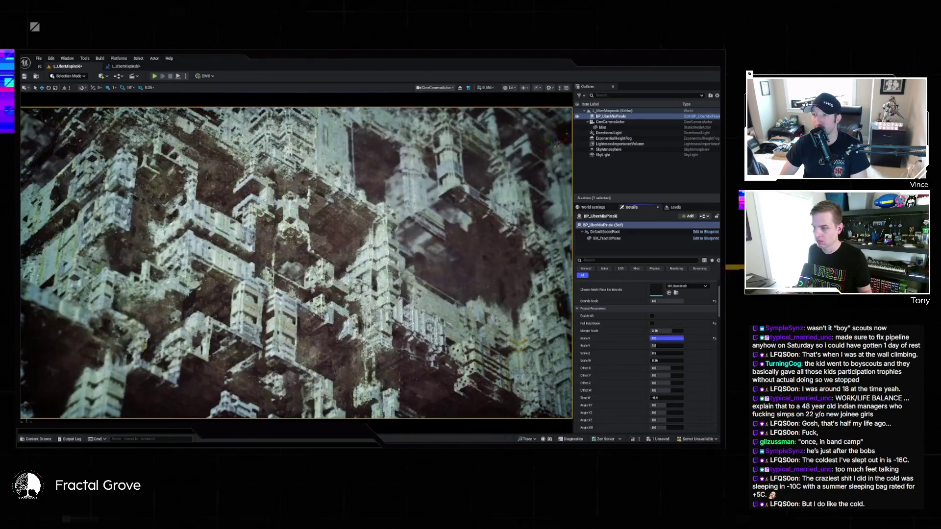
pyautogui.write('0')
pyautogui.press('Return')
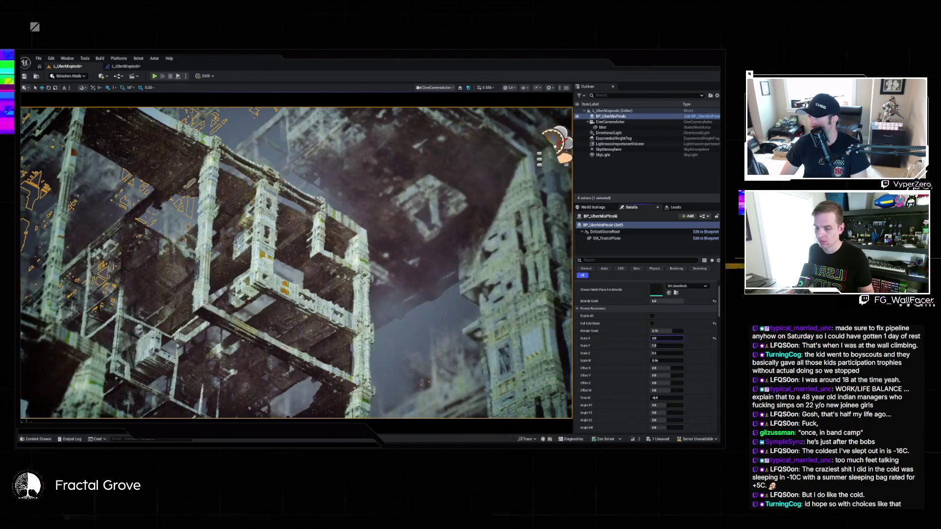
pyautogui.hotkey('ctrl', 'z')
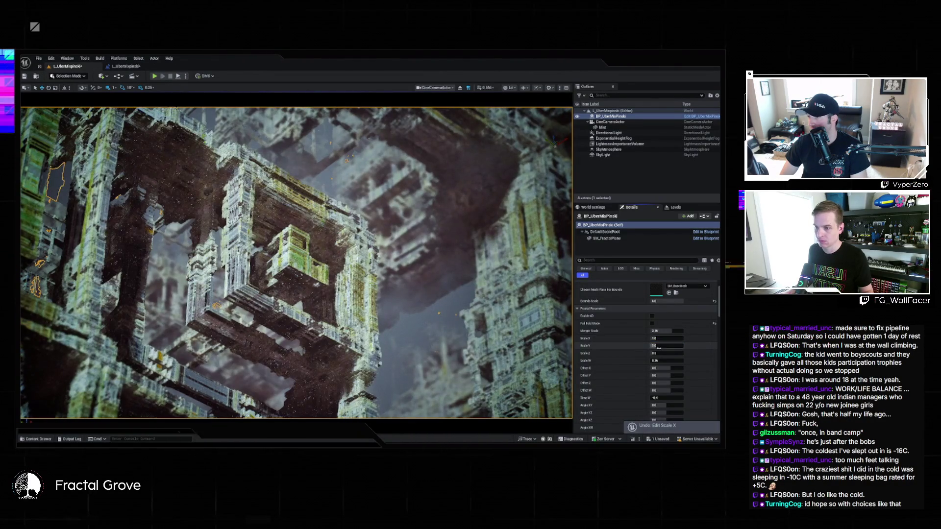
pyautogui.moveTo(663, 346); pyautogui.dragTo(663, 357)
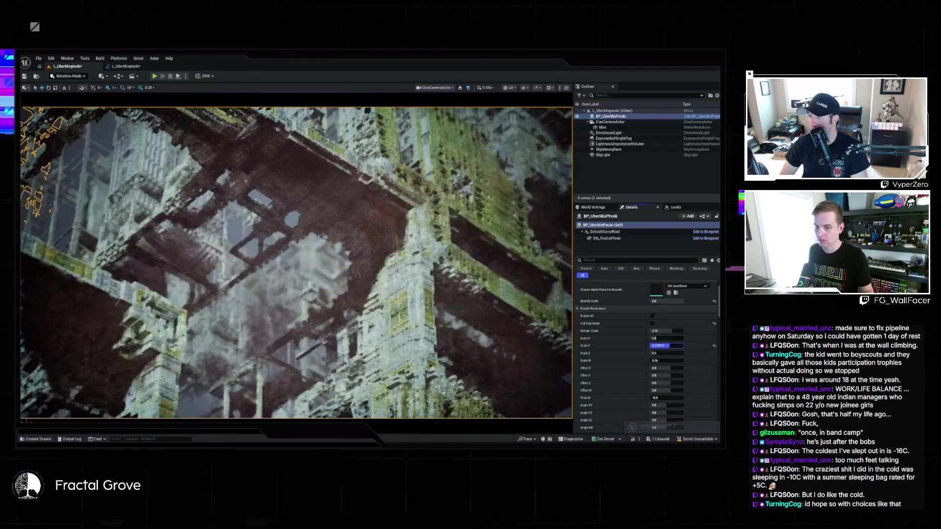
pyautogui.hotkey('ctrl', 'z')
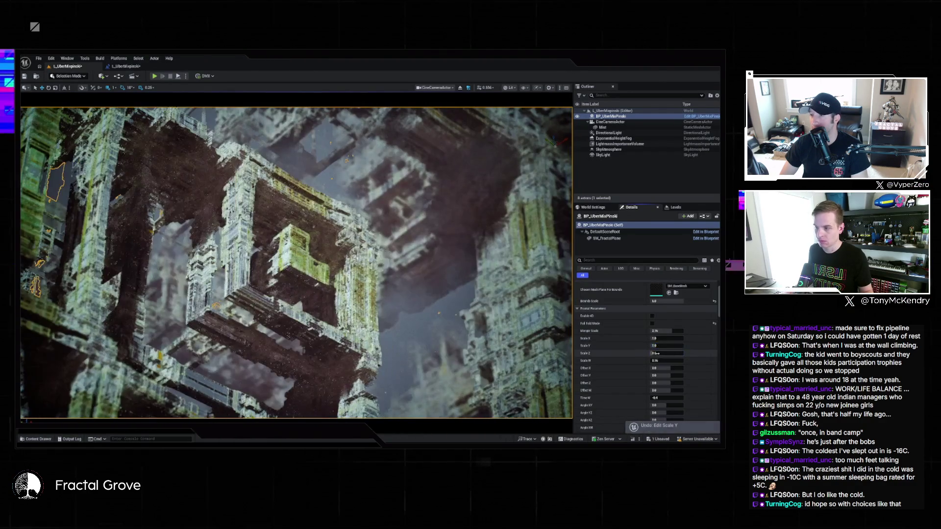
pyautogui.press('Return')
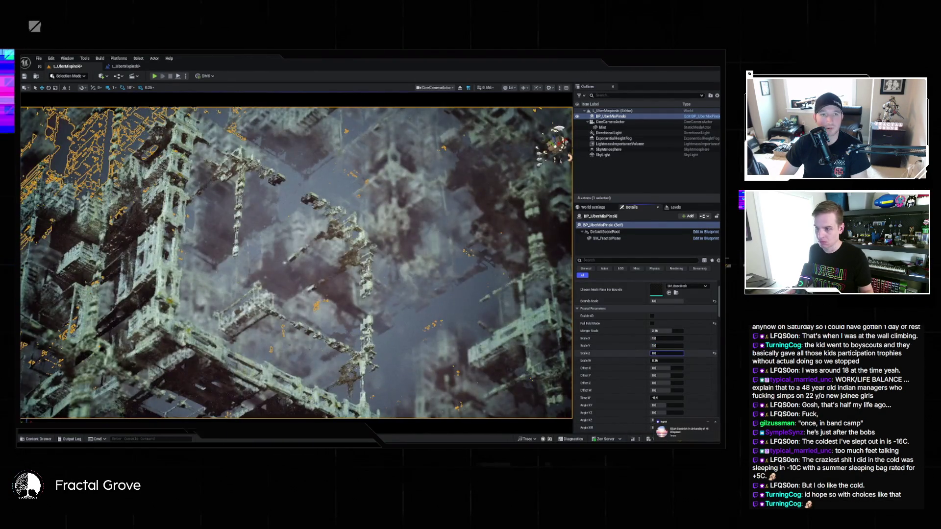
# Enter 1.675 for Scale Z, then go to the Level Blueprint graph.
pyautogui.click(667, 353)
pyautogui.write('1.675000')
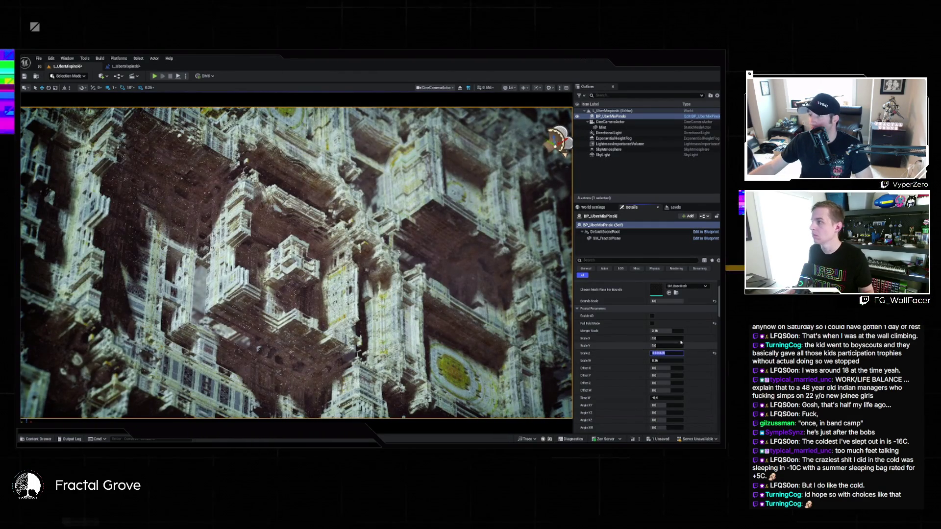
pyautogui.click(125, 65)
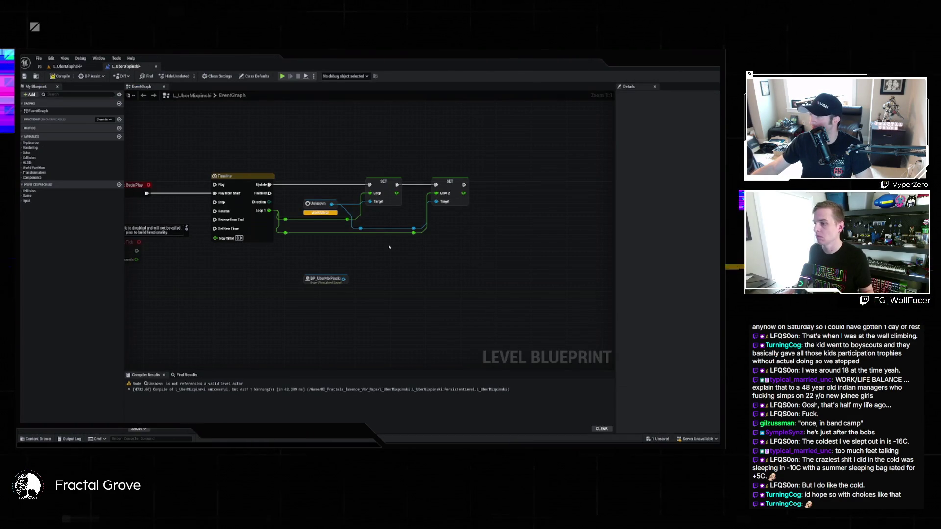
# Add SET Scale Z and SET Scale X nodes on BP_UberMixPinski, chained from Timeline Update.
pyautogui.moveTo(344, 279); pyautogui.dragTo(389, 276)
pyautogui.write('scale z')
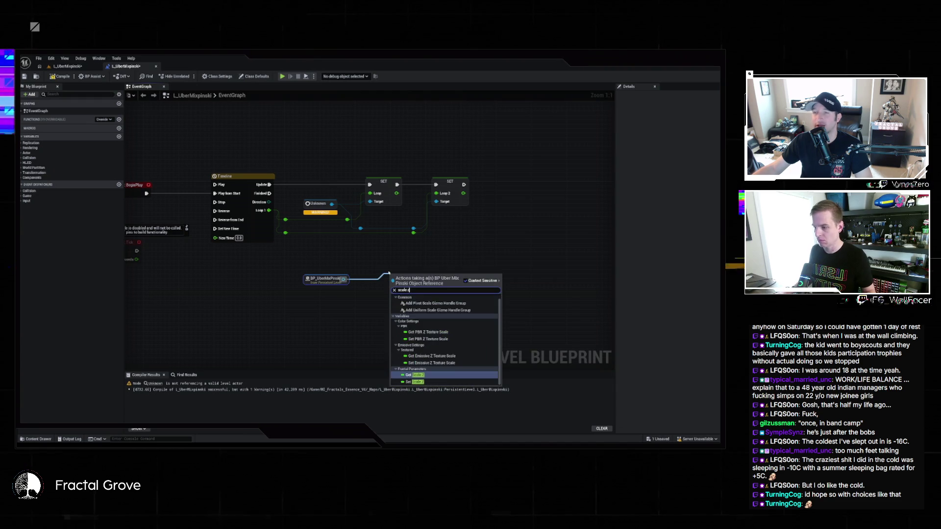
pyautogui.click(415, 382)
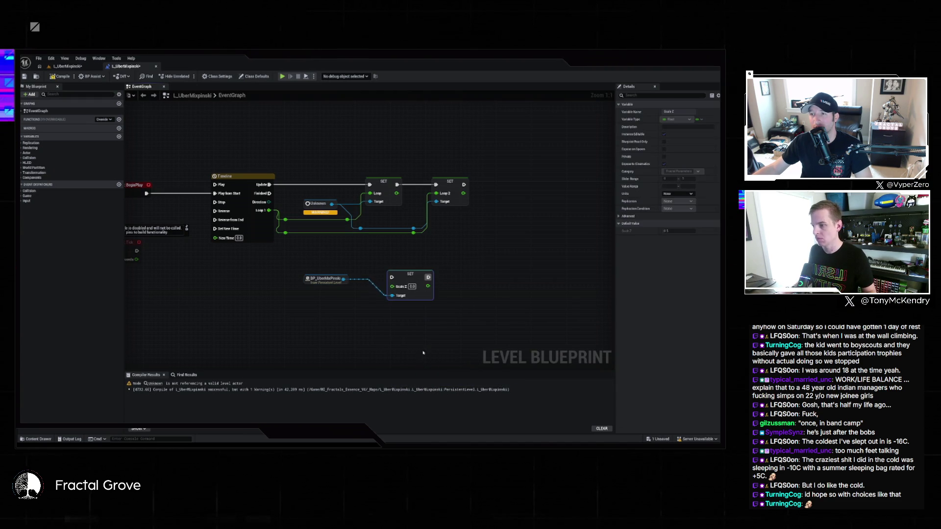
pyautogui.moveTo(392, 278)
pyautogui.mouseDown()
pyautogui.moveTo(269, 184)
pyautogui.moveTo(393, 288)
pyautogui.moveTo(399, 326)
pyautogui.moveTo(412, 335)
pyautogui.mouseUp()
pyautogui.click(396, 289)
pyautogui.hotkey('ctrl', 'w')
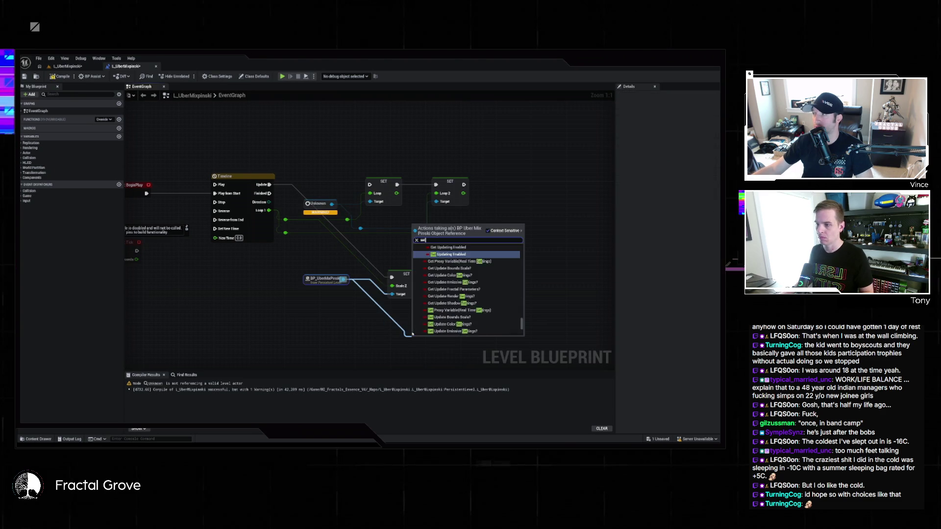
pyautogui.write('set scale x')
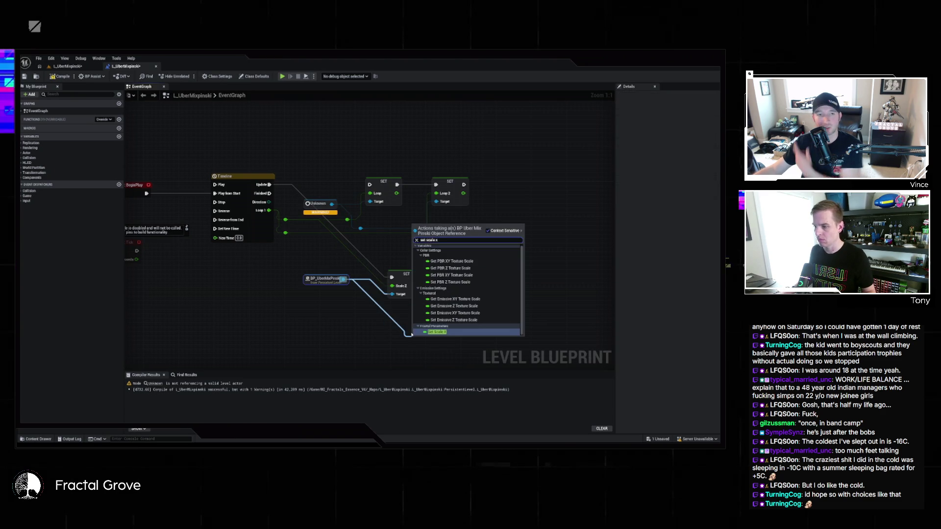
pyautogui.click(437, 256)
pyautogui.moveTo(421, 278); pyautogui.dragTo(414, 343)
pyautogui.click(463, 300)
pyautogui.press('Delete')
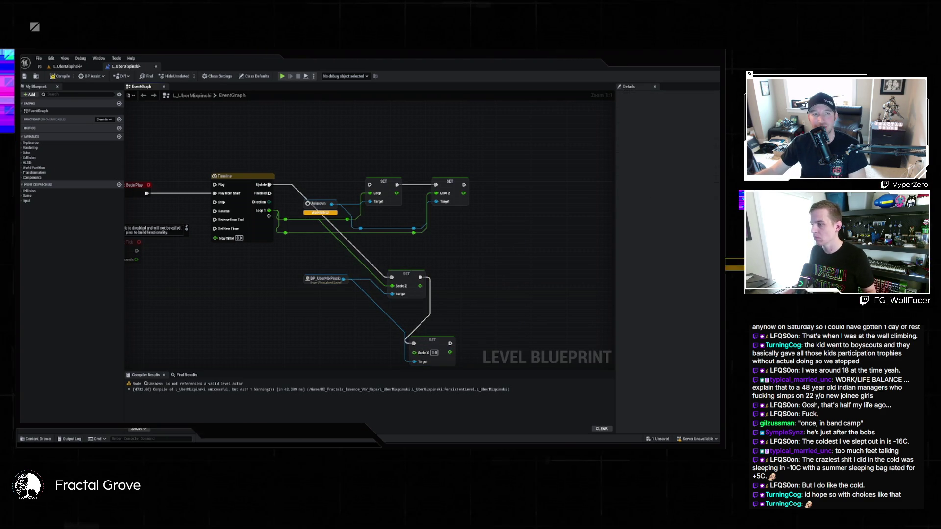
# Delete the old SET Loop nodes, straighten the wires, and compile and save.
pyautogui.moveTo(285, 232); pyautogui.dragTo(556, 335)
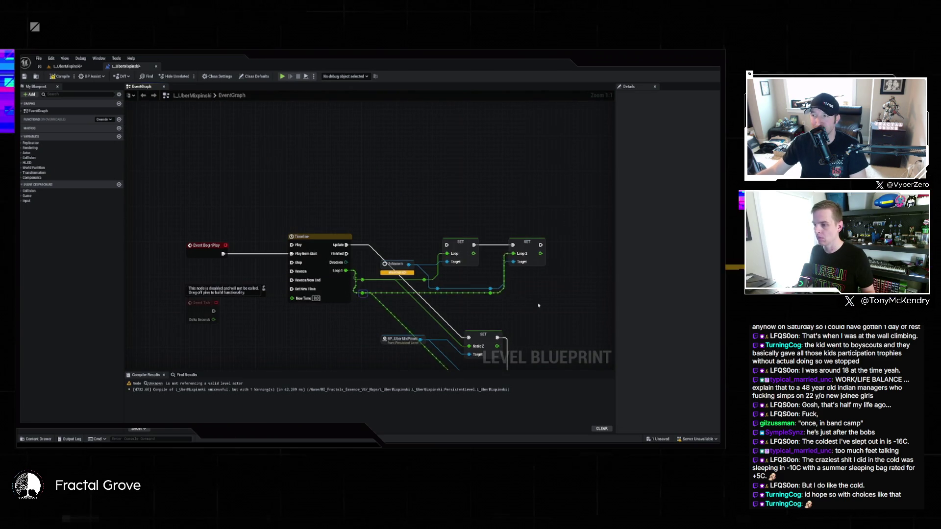
pyautogui.moveTo(442, 324); pyautogui.dragTo(398, 247)
pyautogui.moveTo(353, 151); pyautogui.dragTo(522, 210)
pyautogui.press('Delete')
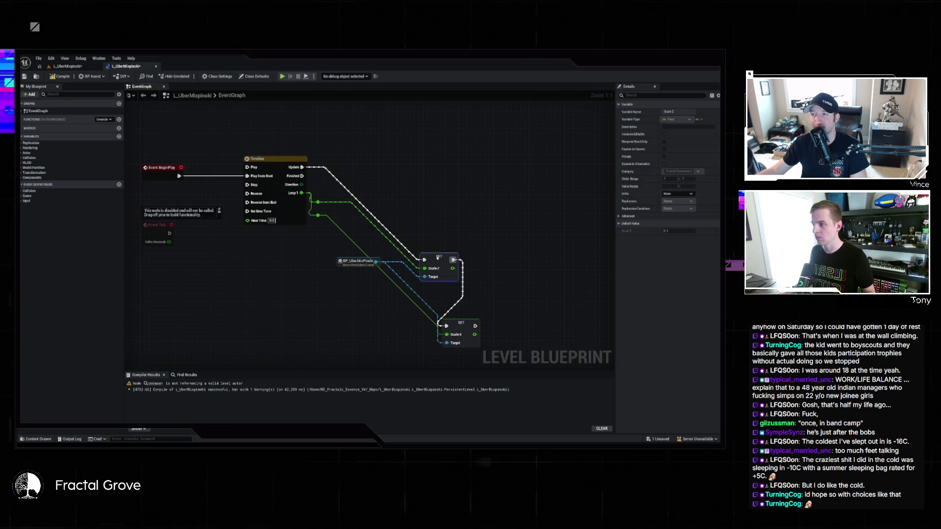
pyautogui.press('f')
pyautogui.hotkey('ctrl', 's')
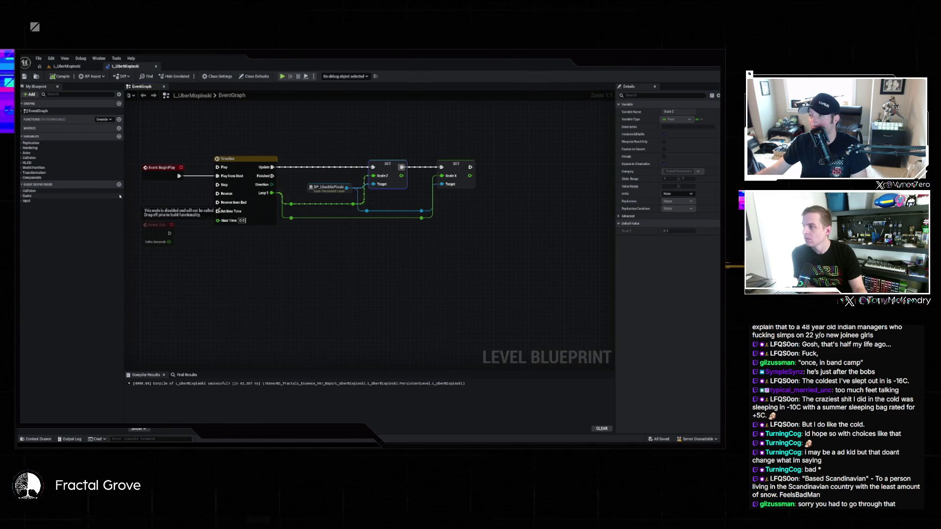
# Switch back to the L_UberMixpinski level editor showing the BP_UberMixPinski fractal.
pyautogui.click(67, 66)
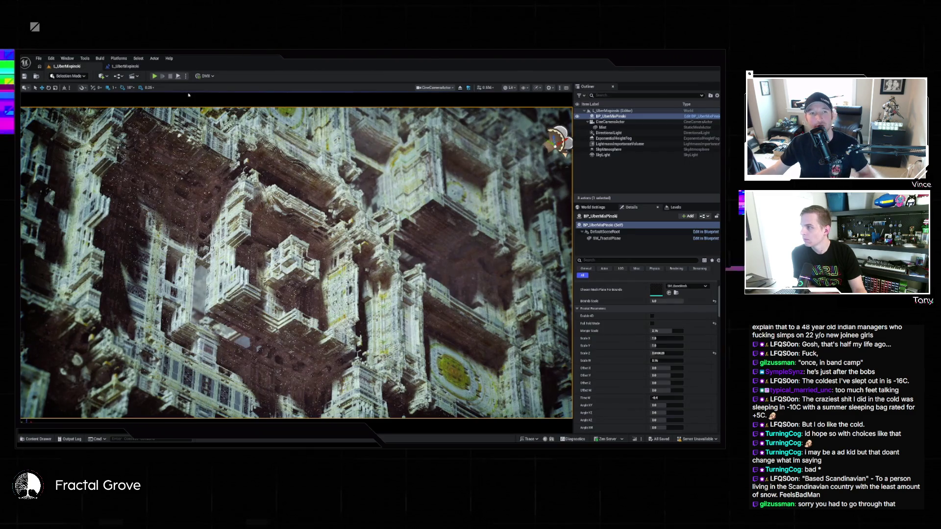
# Play L_UberMixpinski in the editor and expand the game view full-screen with F11.
pyautogui.click(155, 75)
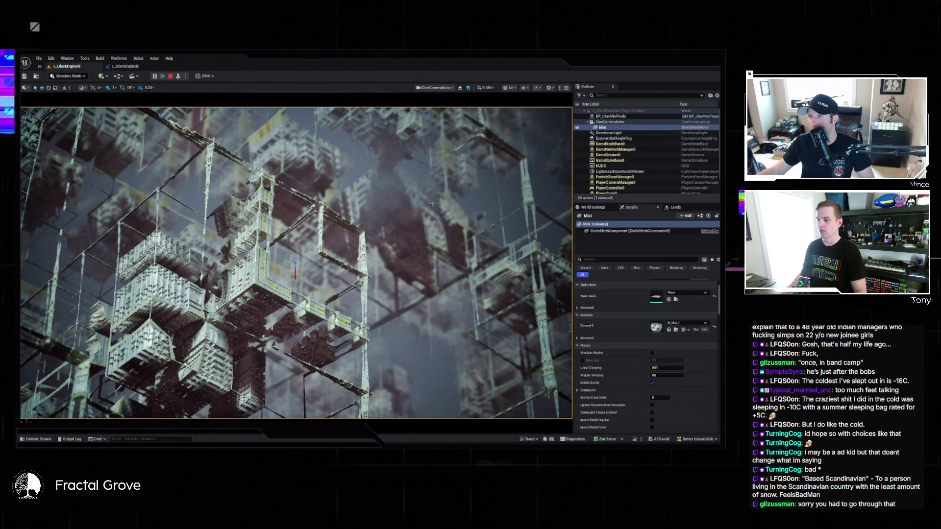
pyautogui.press('F11')
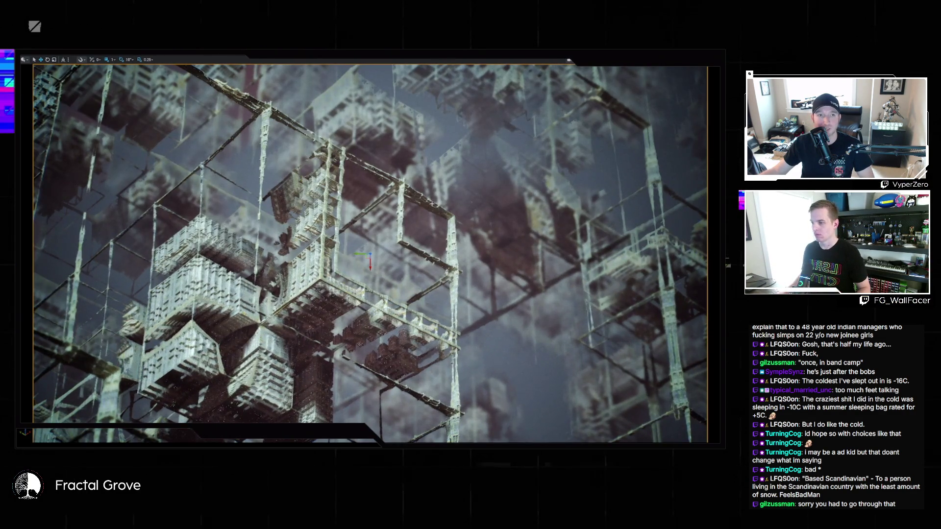
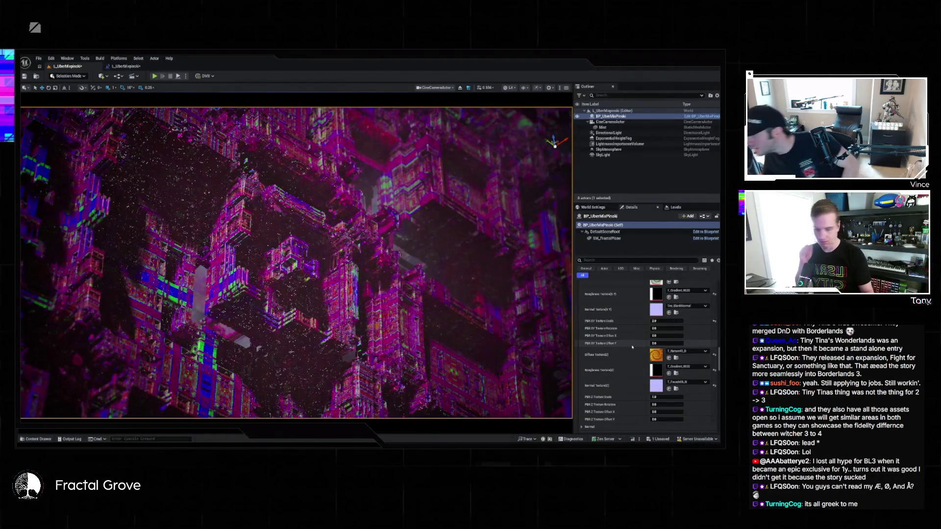
# Zero the fractal's Emission Contrast, drag it back up, and hide the DirectionalLight.
pyautogui.scroll(-5, 619, 333)
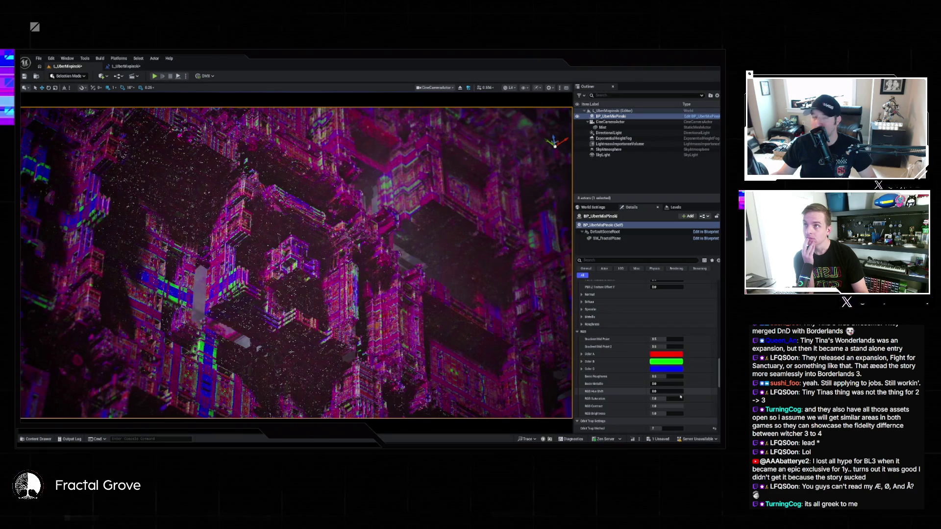
pyautogui.moveTo(680, 397)
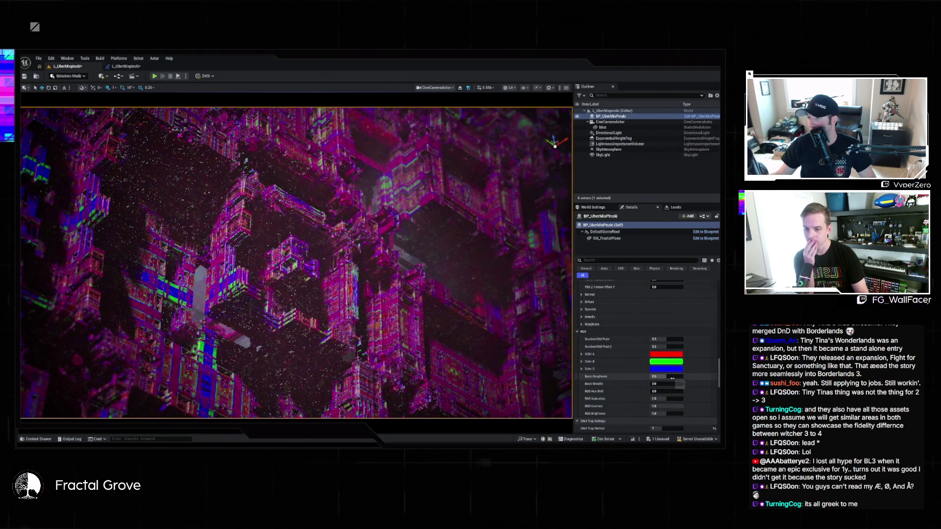
pyautogui.scroll(-3, 612, 405)
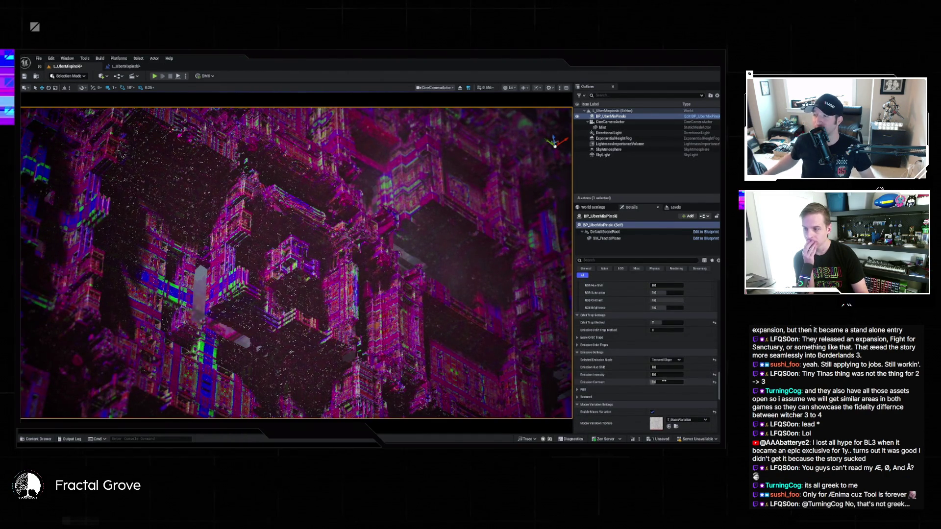
pyautogui.moveTo(657, 382); pyautogui.dragTo(660, 382)
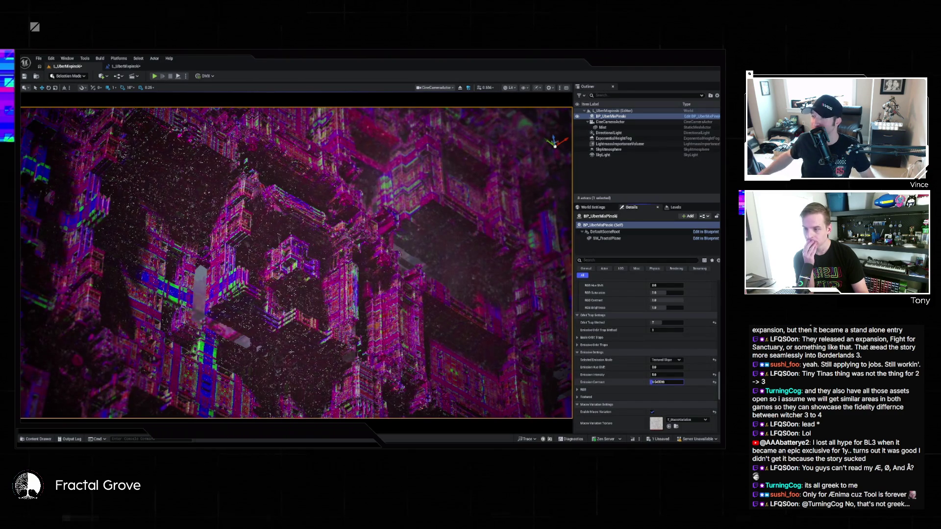
pyautogui.write('0')
pyautogui.press('Return')
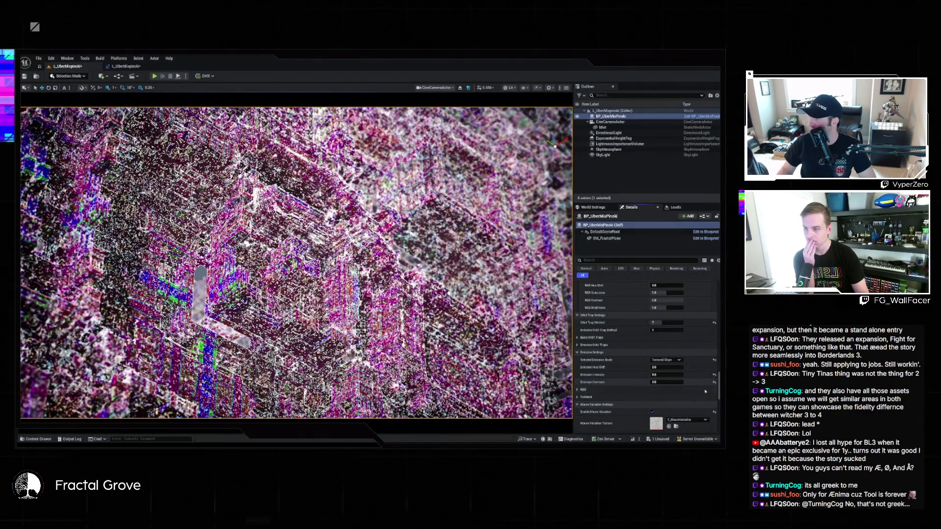
pyautogui.moveTo(656, 382); pyautogui.dragTo(675, 382)
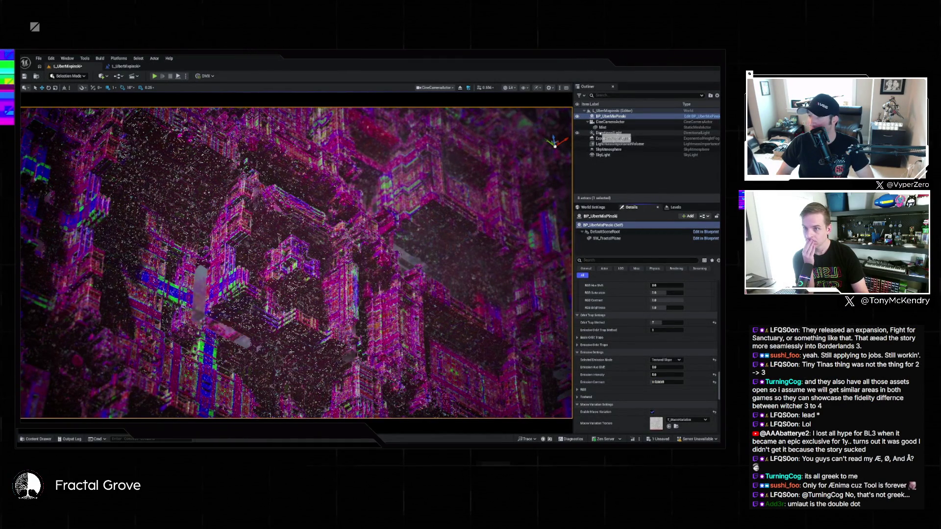
pyautogui.click(577, 133)
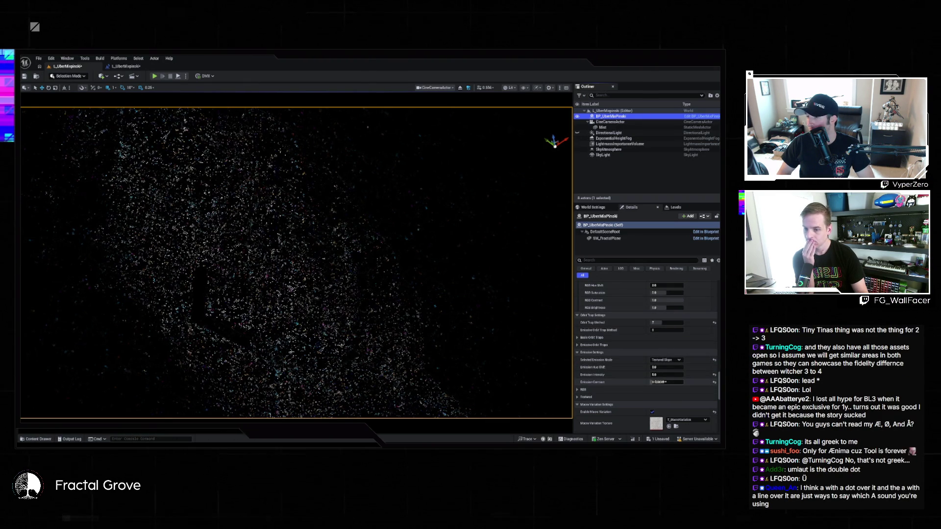
# Set Emission Contrast to 0.2036, push it higher, and show the DirectionalLight again.
pyautogui.click(666, 381)
pyautogui.write('0.2036')
pyautogui.press('Return')
pyautogui.moveTo(666, 382); pyautogui.dragTo(678, 381)
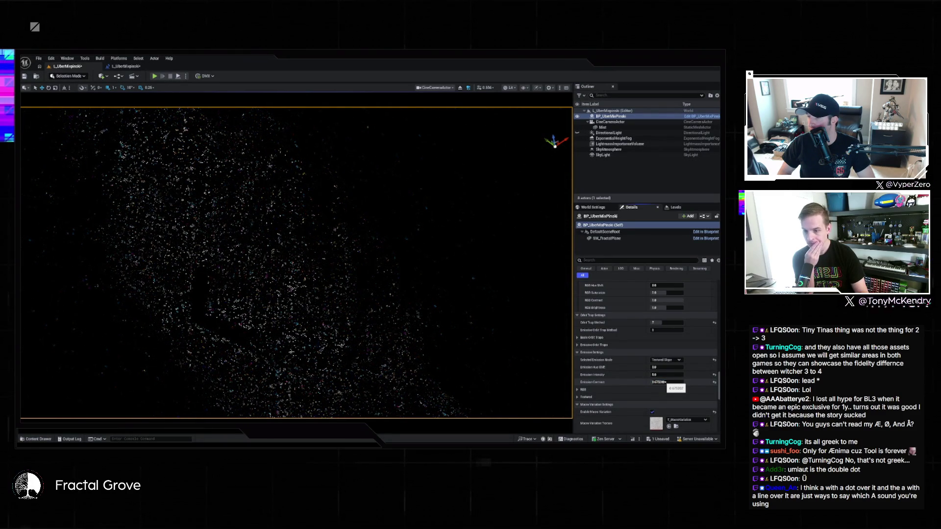
pyautogui.press('Return')
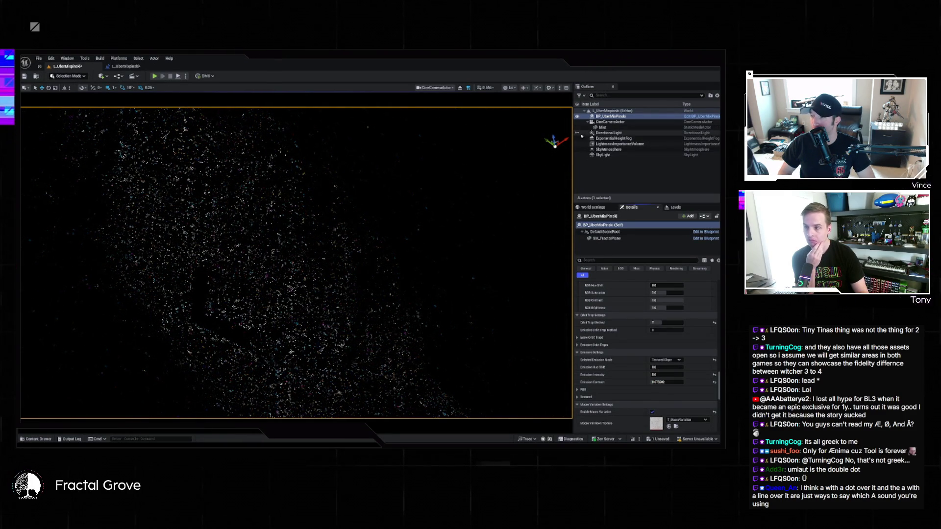
pyautogui.click(578, 133)
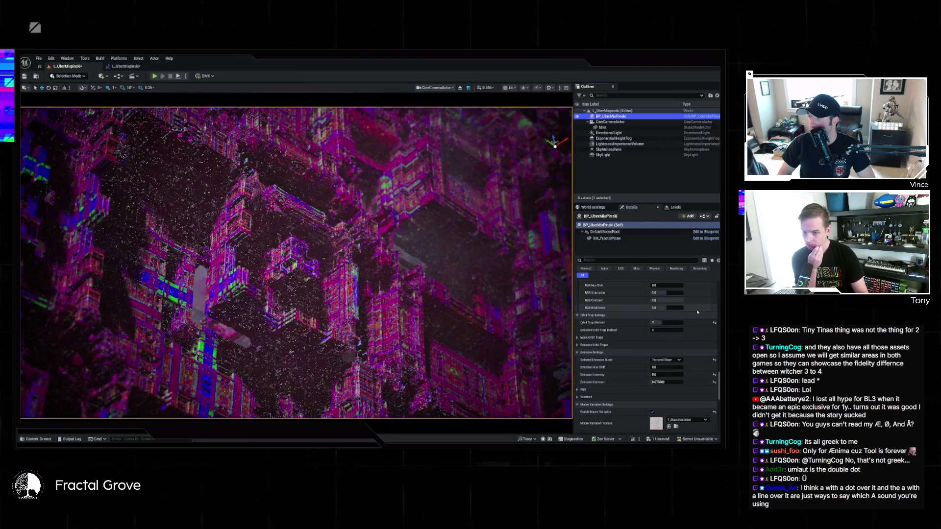
# Retune Emission Intensity to about 20, and undo a 0.1682 Emissive Hue Shift edit.
pyautogui.click(667, 381)
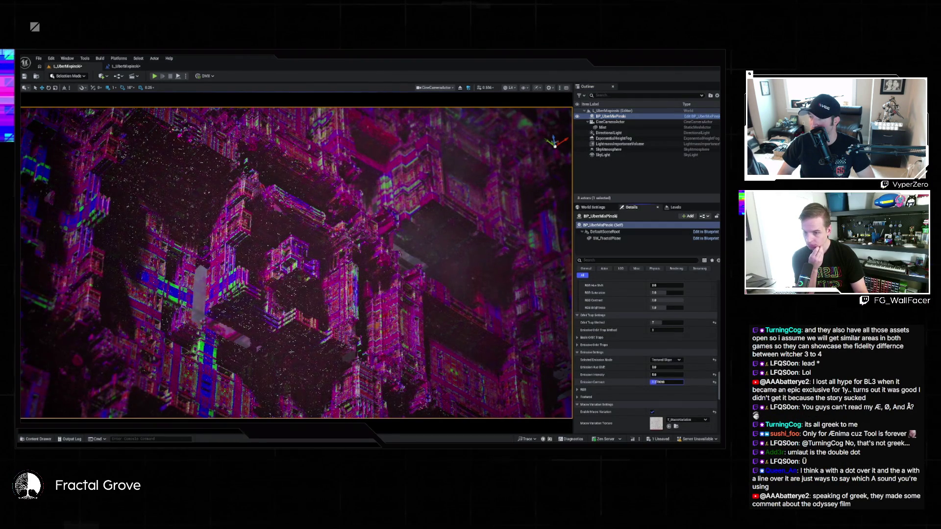
pyautogui.click(666, 374)
pyautogui.moveTo(667, 374); pyautogui.dragTo(647, 374)
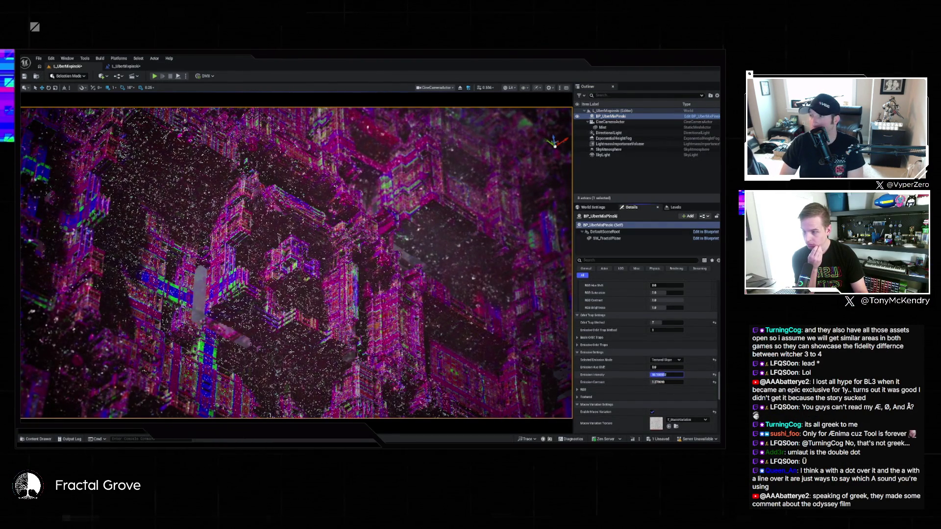
pyautogui.write('01')
pyautogui.press('Return')
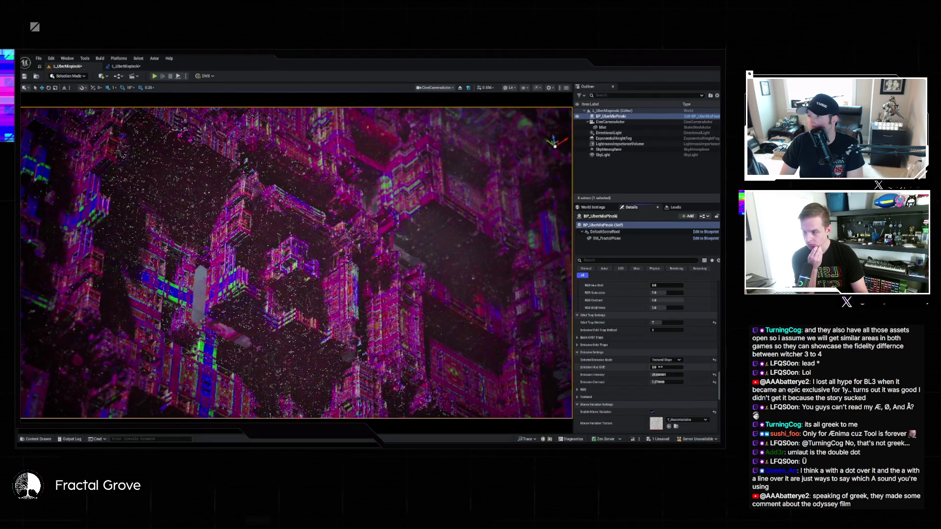
pyautogui.write('0.1682')
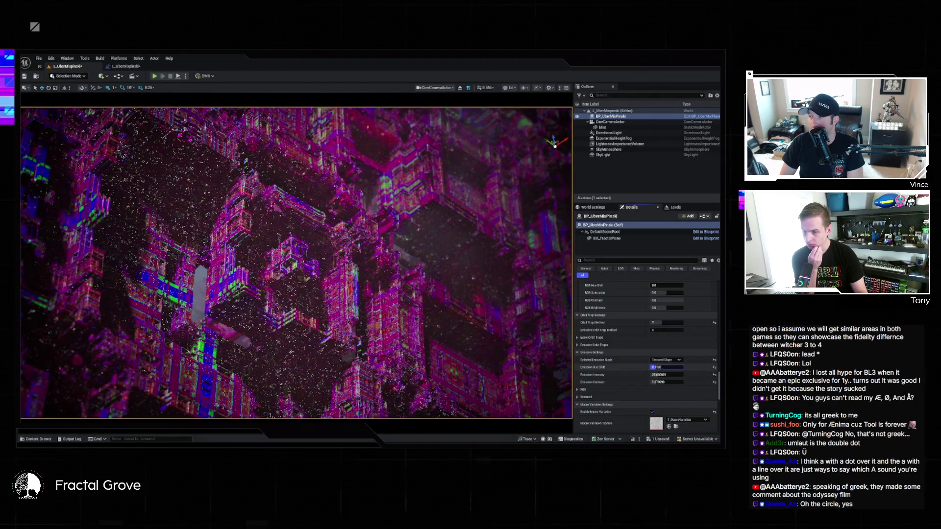
pyautogui.press('Return')
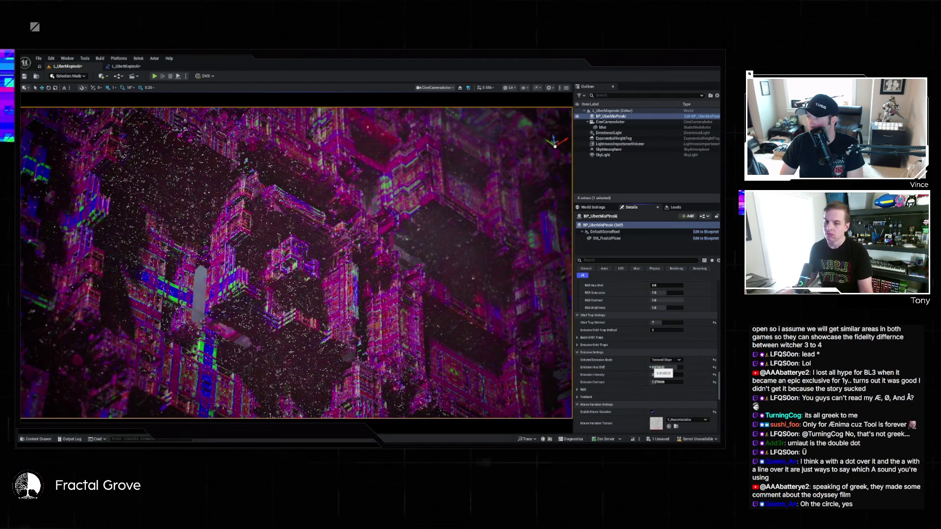
pyautogui.hotkey('ctrl', 'z')
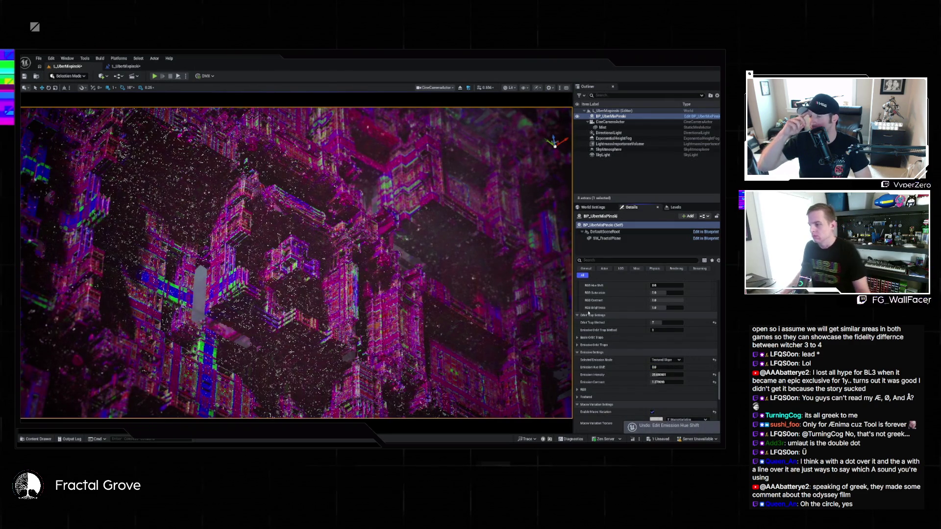
# Lower the DirectionalLight intensity to 7 lux, trying 5 first, and play the level in-editor.
pyautogui.click(612, 132)
pyautogui.scroll(5, 635, 326)
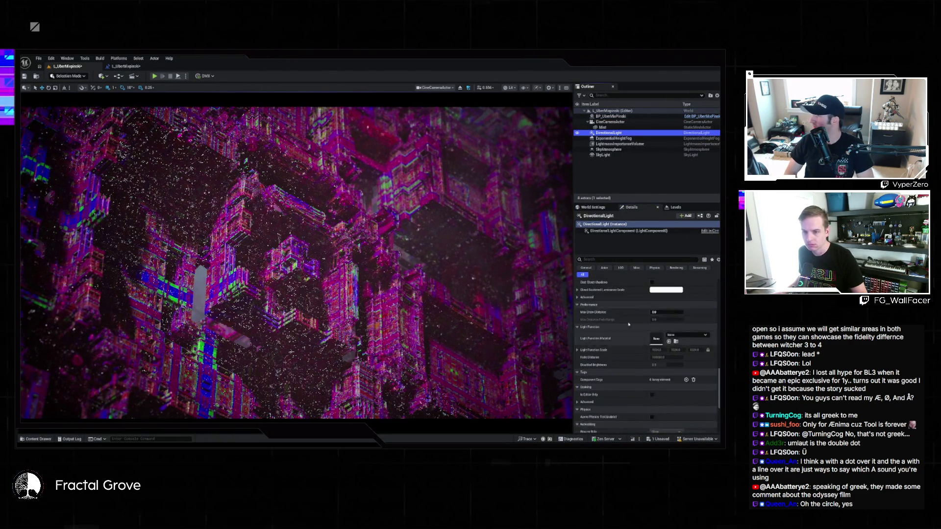
pyautogui.scroll(6, 634, 325)
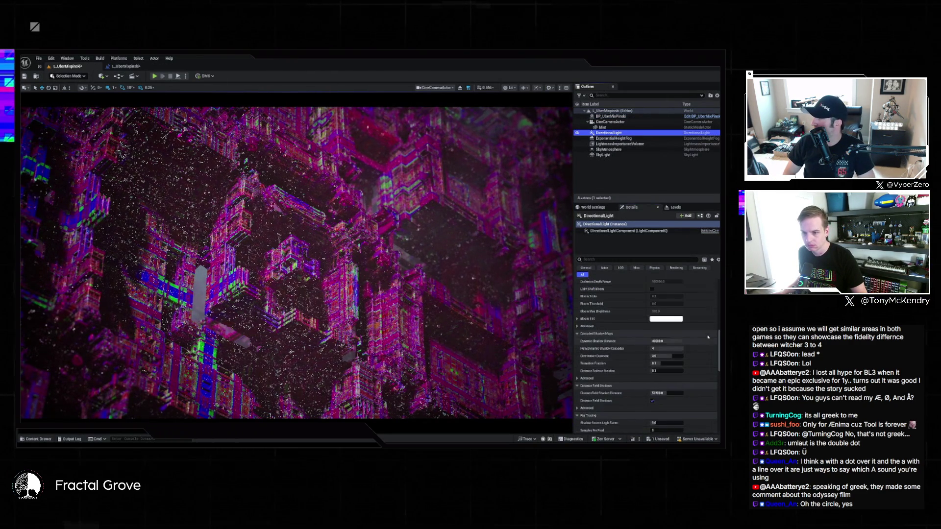
pyautogui.scroll(5, 707, 338)
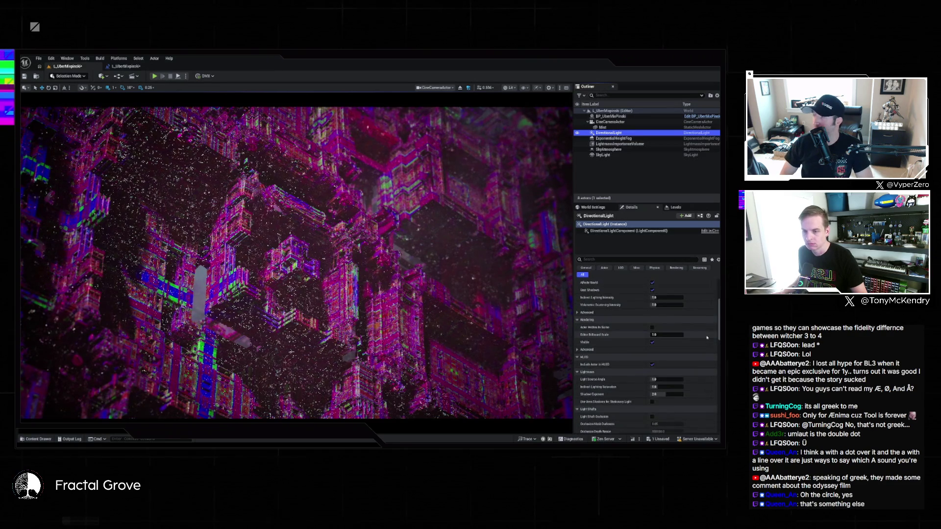
pyautogui.scroll(1, 707, 337)
pyautogui.click(677, 328)
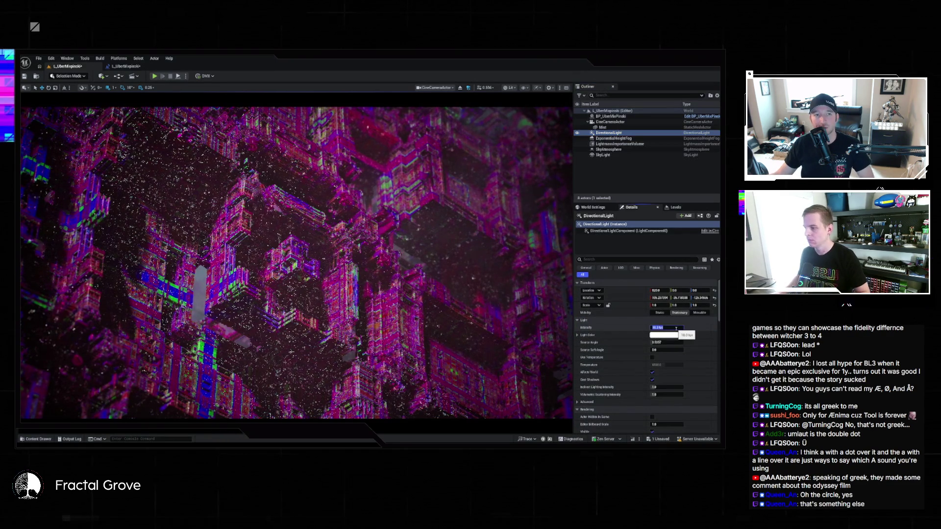
pyautogui.write('5')
pyautogui.press('Return')
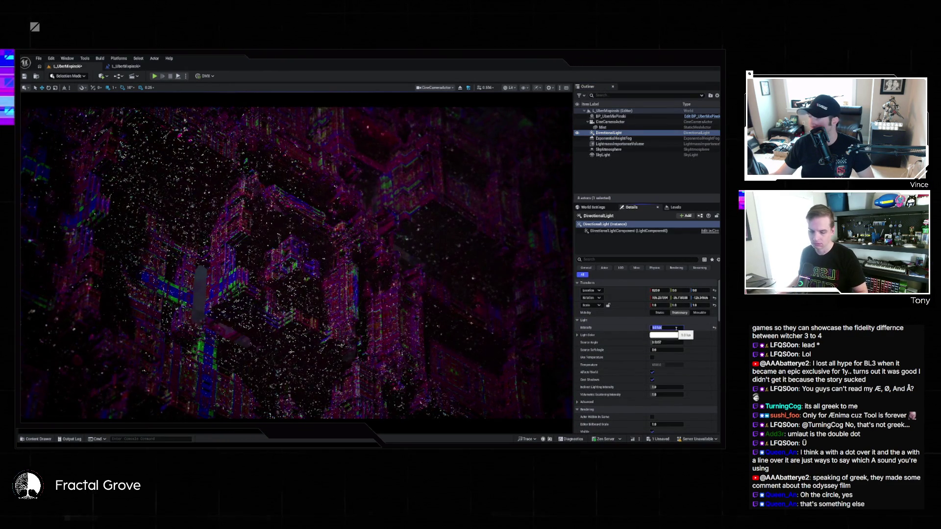
pyautogui.write('7')
pyautogui.press('Return')
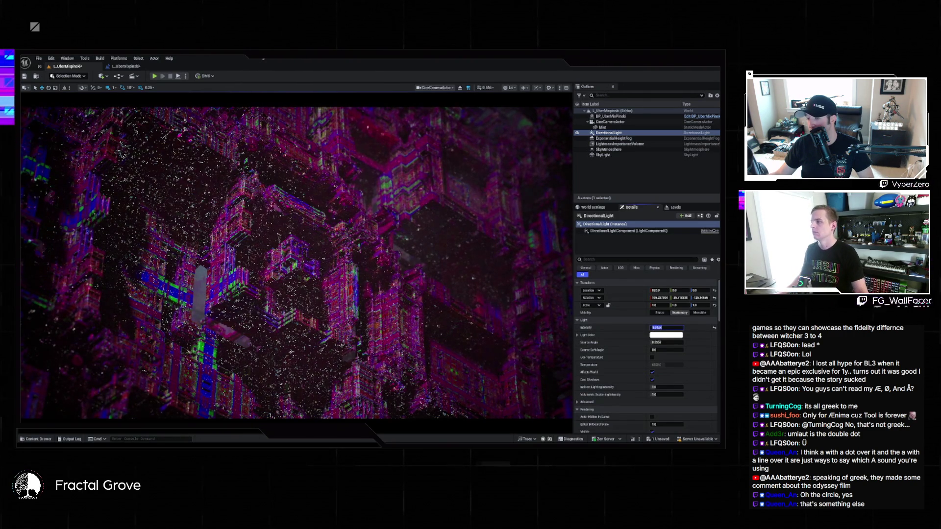
pyautogui.click(176, 78)
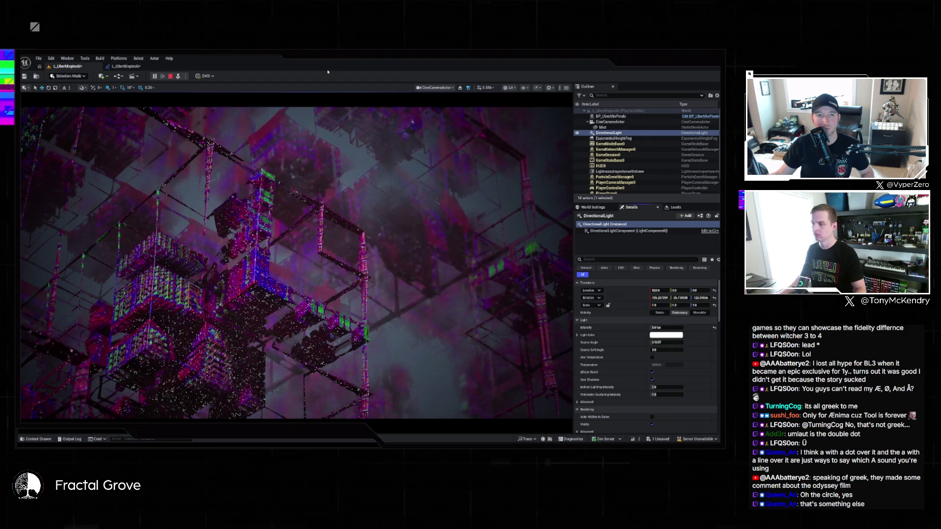
# Select the Mist actor and view the glowing purple fractal in immersive fullscreen (F11), then exit.
pyautogui.click(409, 134)
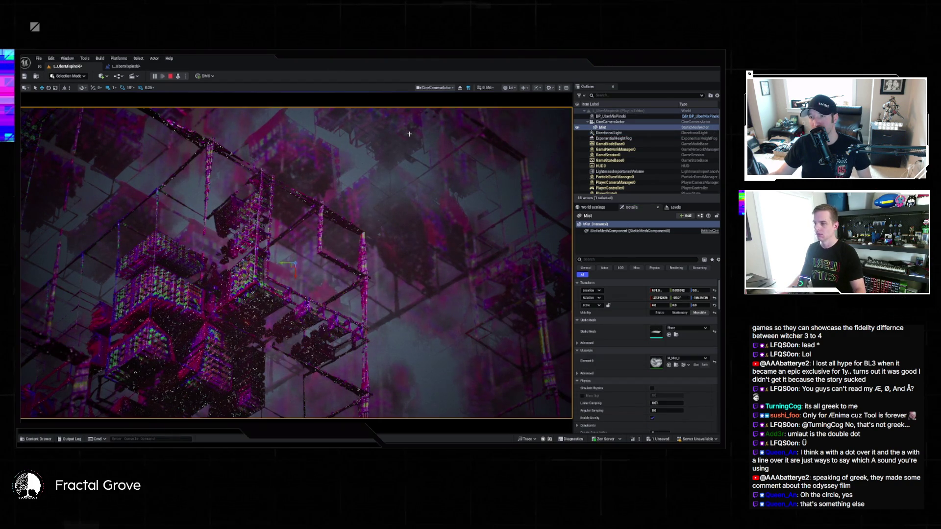
pyautogui.press('F11')
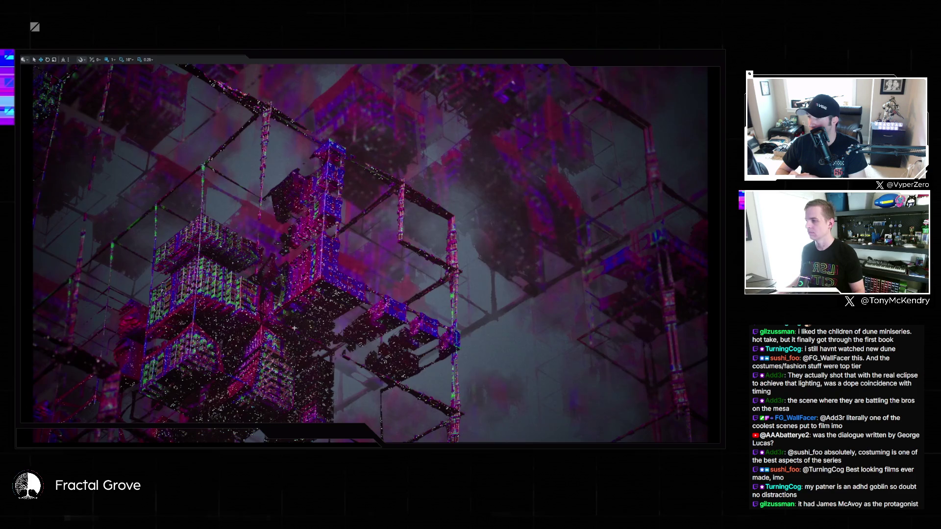
pyautogui.press('F11')
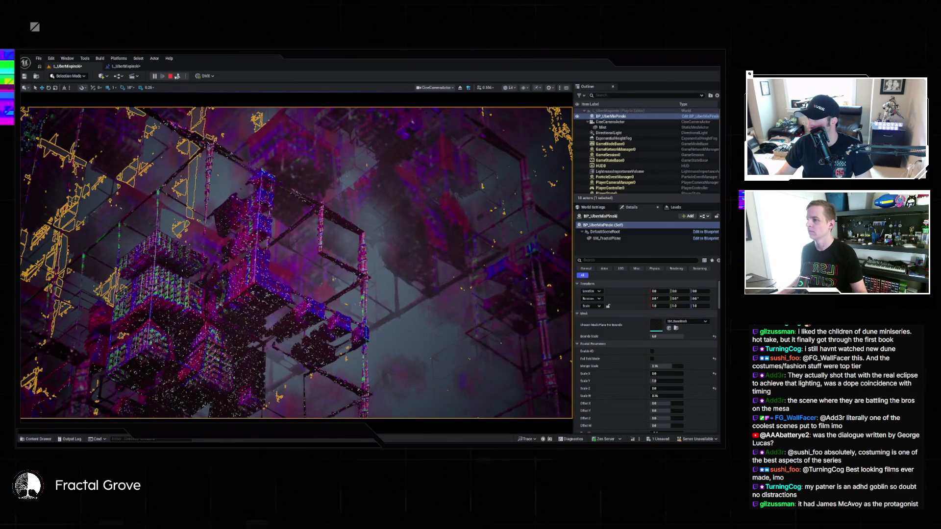
# Stop Play-in-Editor and browse to the MI_Mecha _Maps folder in the Content Drawer.
pyautogui.press('Escape')
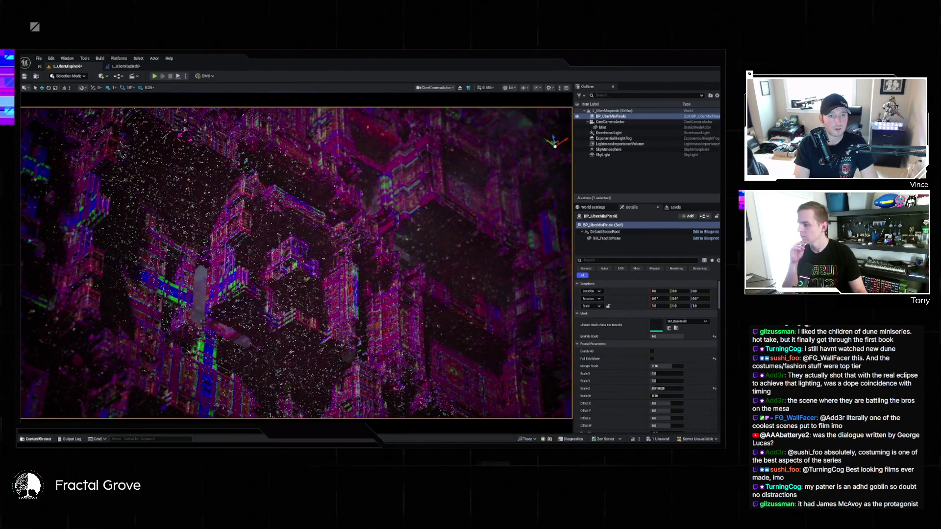
pyautogui.click(37, 439)
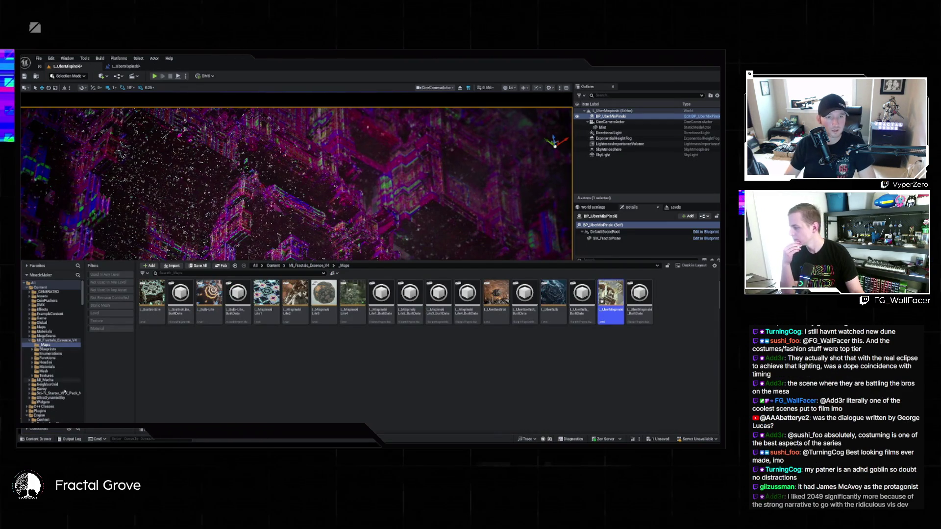
pyautogui.click(29, 380)
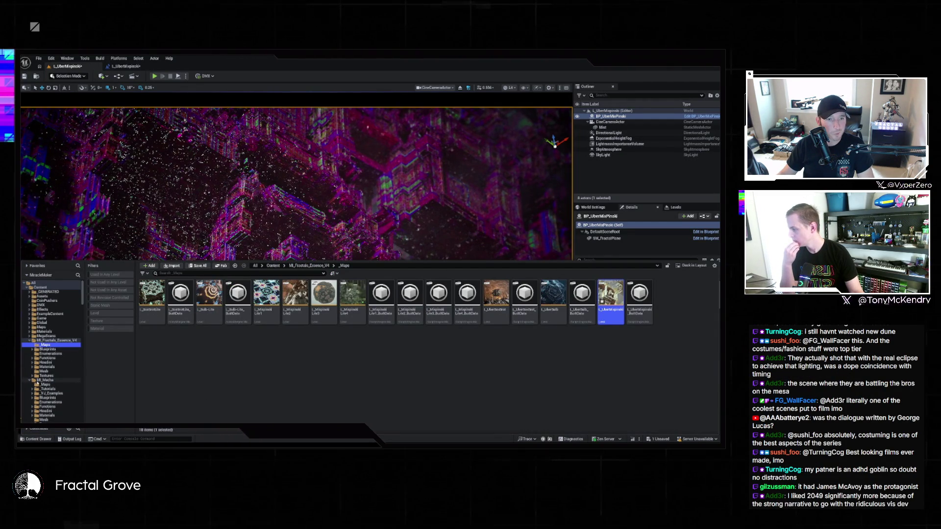
pyautogui.click(54, 385)
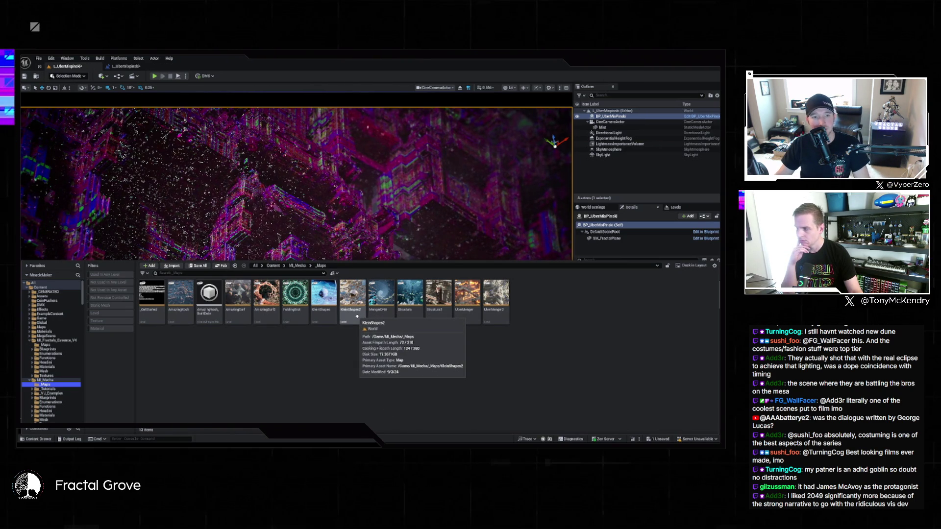
# Open the KleinShapes2 map and confirm the Save Content prompt for L_UberMapsolo.
pyautogui.doubleClick(357, 316)
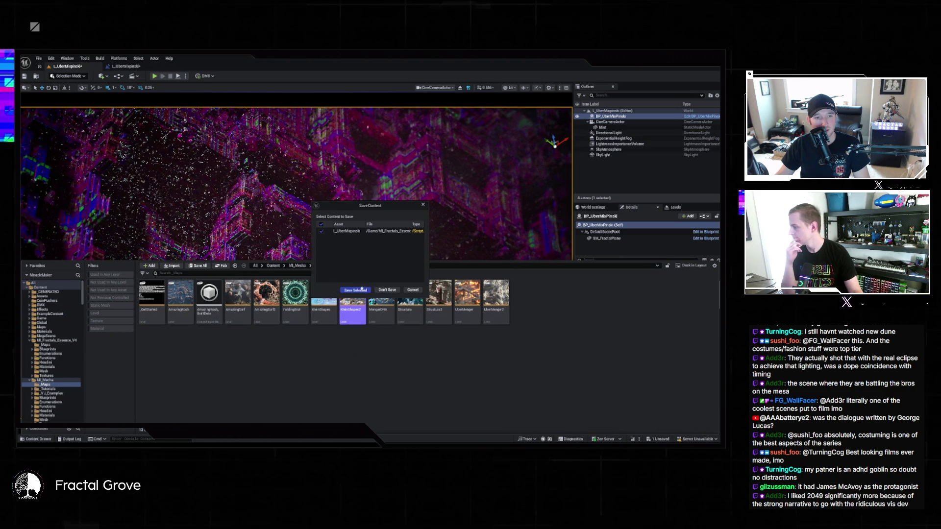
pyautogui.press('Return')
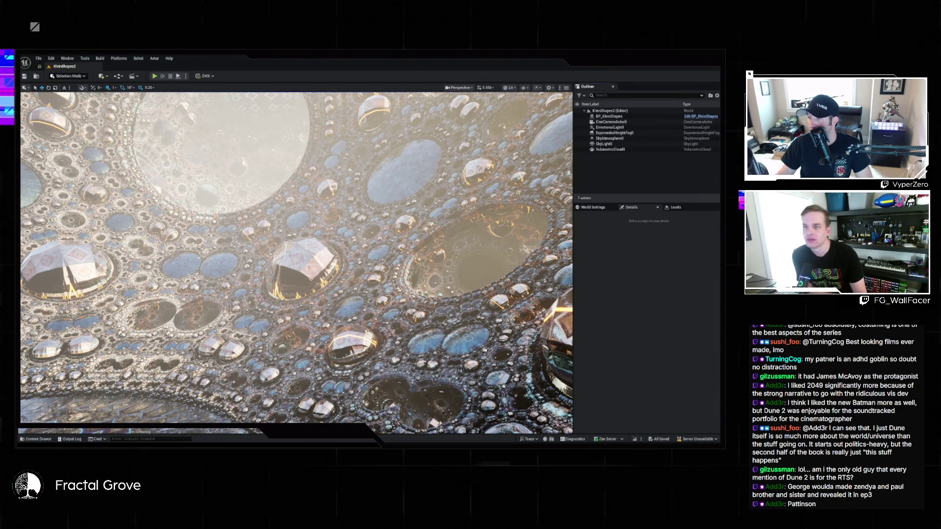
# Pilot CineCameraActor0 to view the KleinShapes2 bubble fractal through its cine camera.
pyautogui.rightClick(608, 122)
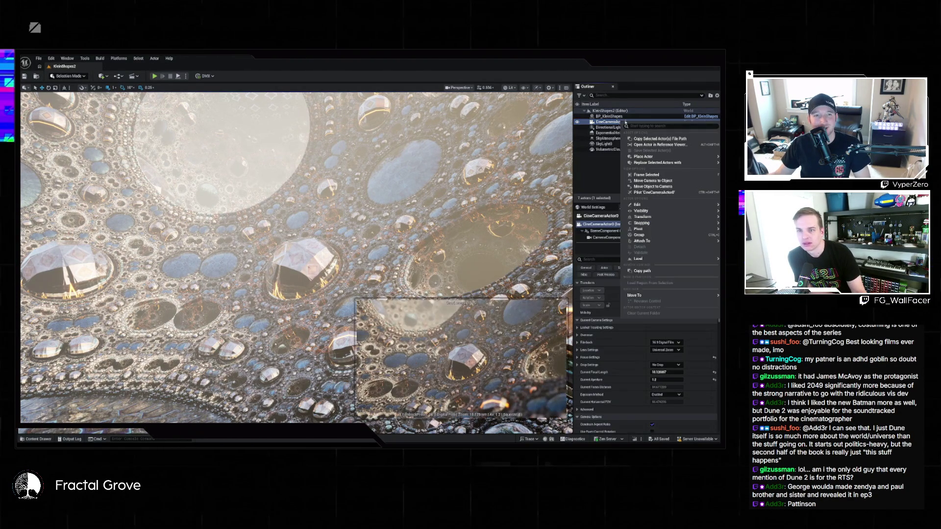
pyautogui.click(625, 192)
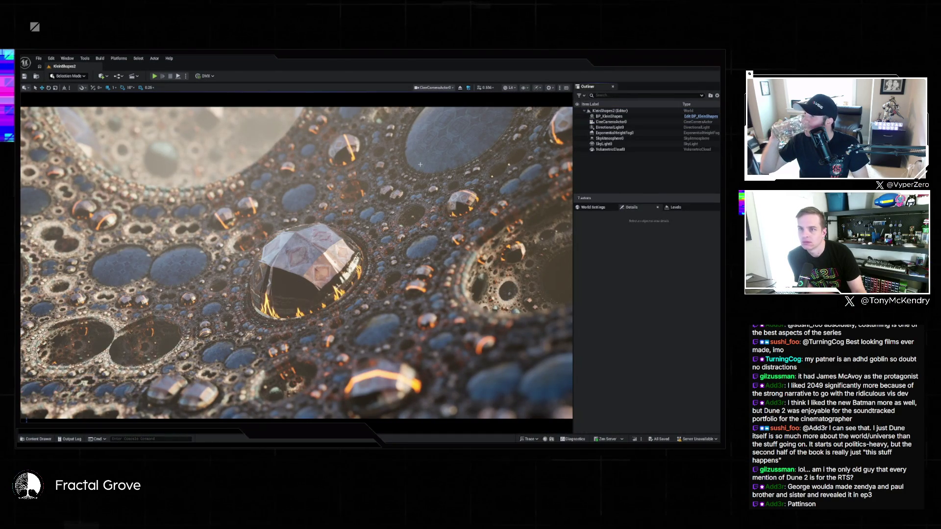
# Set BP_KleinShapes' Selected Coloring Mode to RGB Colors, trying PBR Textures (Slope) first.
pyautogui.click(609, 116)
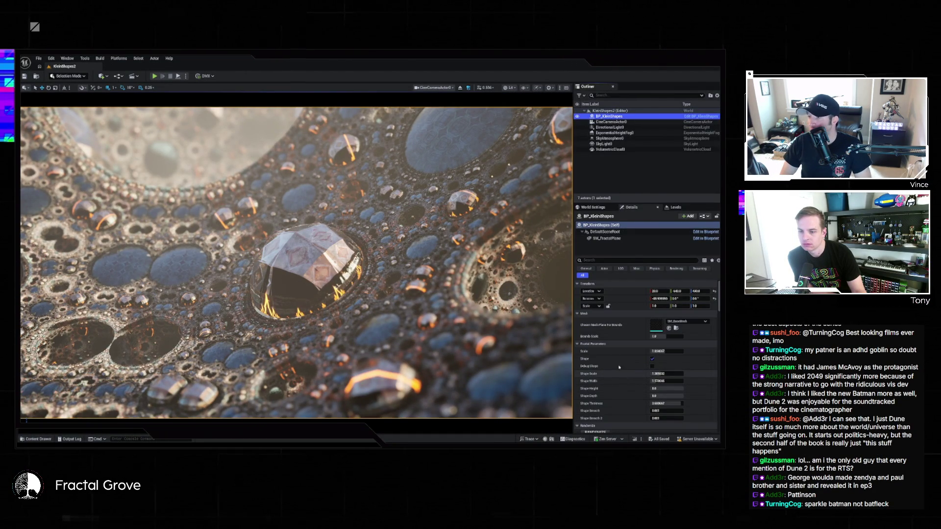
pyautogui.scroll(-5, 612, 356)
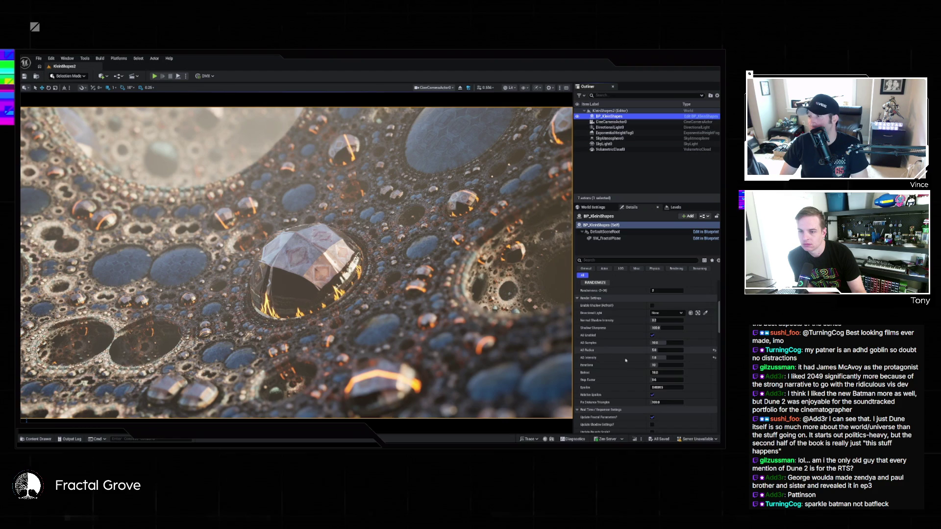
pyautogui.scroll(-10, 626, 361)
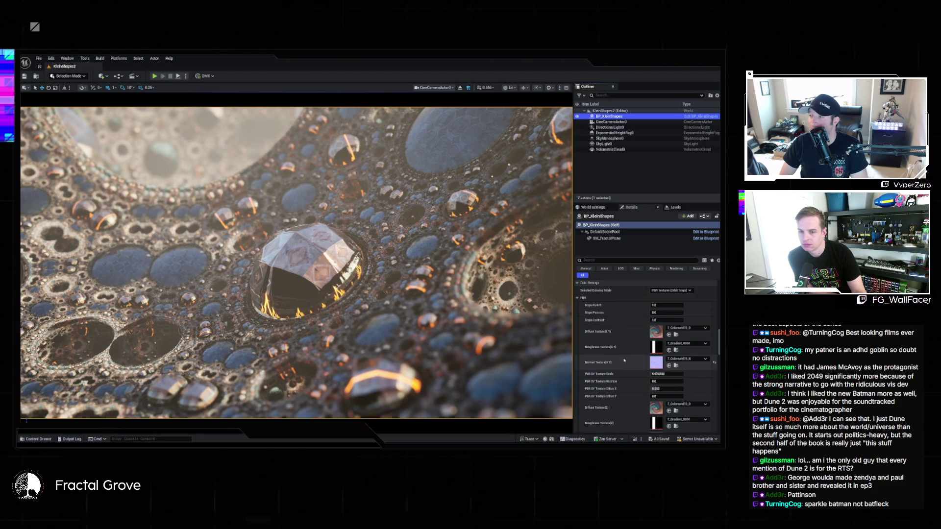
pyautogui.click(672, 290)
pyautogui.click(674, 301)
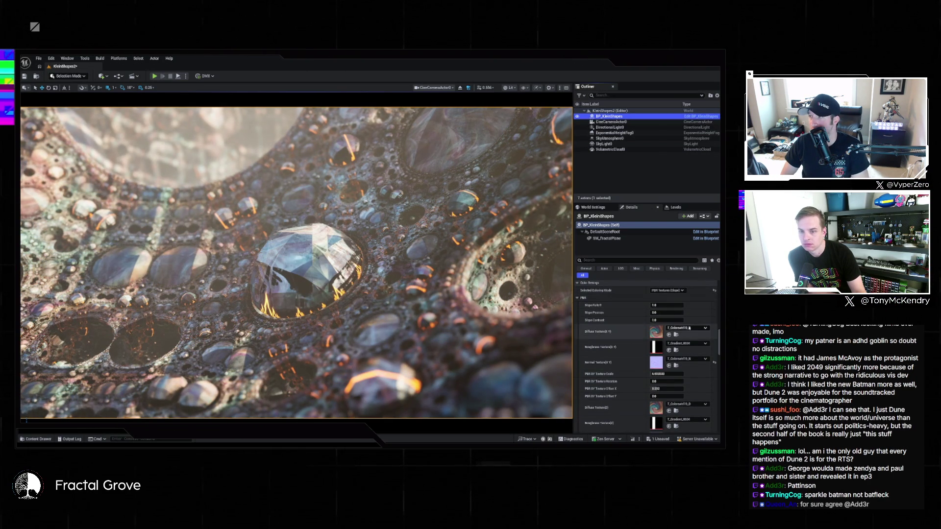
pyautogui.click(679, 290)
pyautogui.click(679, 301)
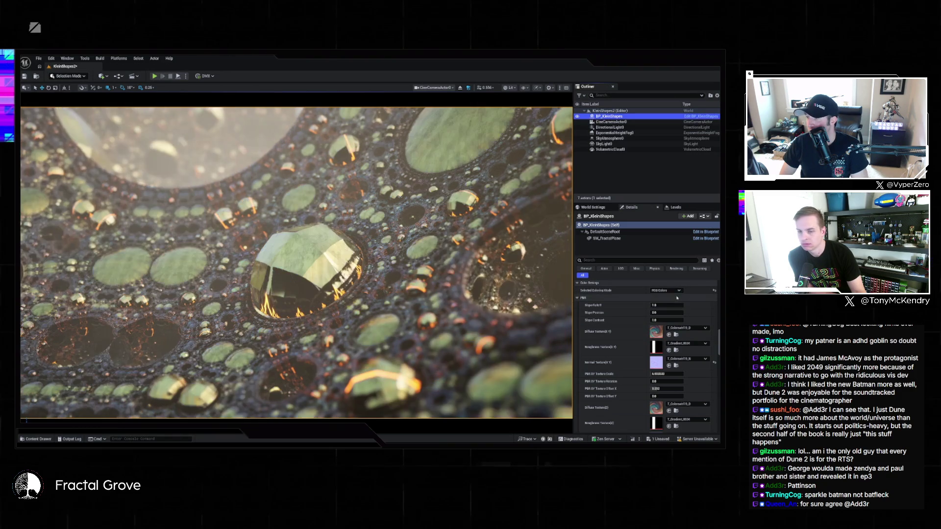
pyautogui.scroll(-3, 628, 357)
pyautogui.scroll(-3, 628, 356)
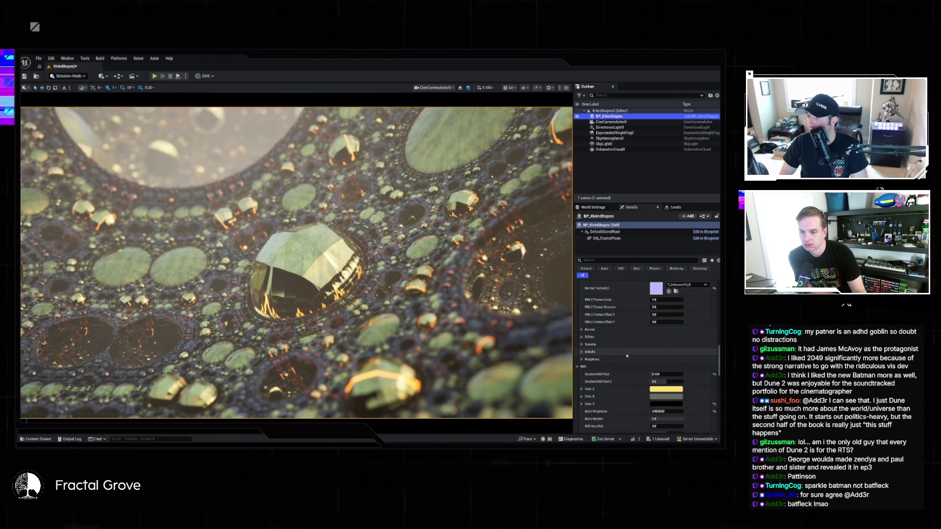
pyautogui.scroll(-2, 584, 354)
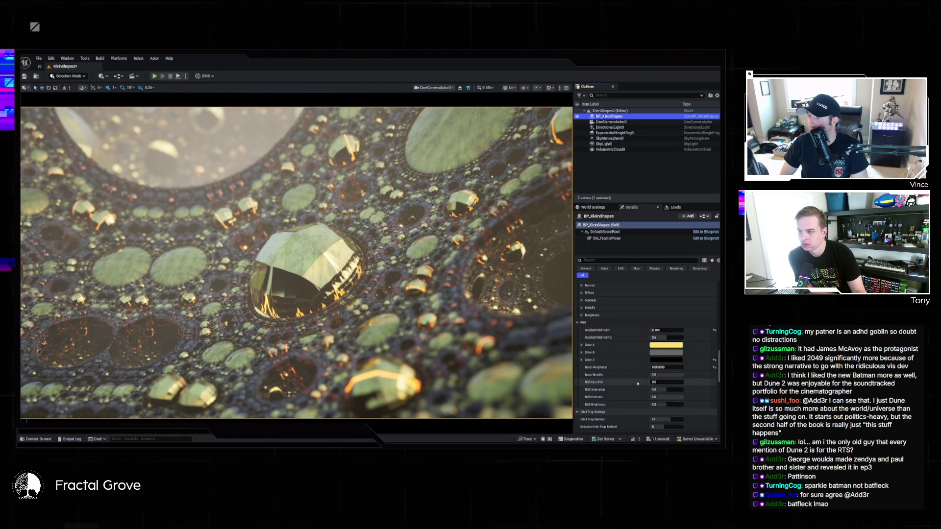
pyautogui.click(667, 347)
# Set the fractal's Color A to near white.
pyautogui.moveTo(632, 394)
pyautogui.mouseDown()
pyautogui.moveTo(616, 363)
pyautogui.moveTo(640, 380)
pyautogui.moveTo(636, 362)
pyautogui.moveTo(604, 356)
pyautogui.moveTo(589, 370)
pyautogui.mouseUp()
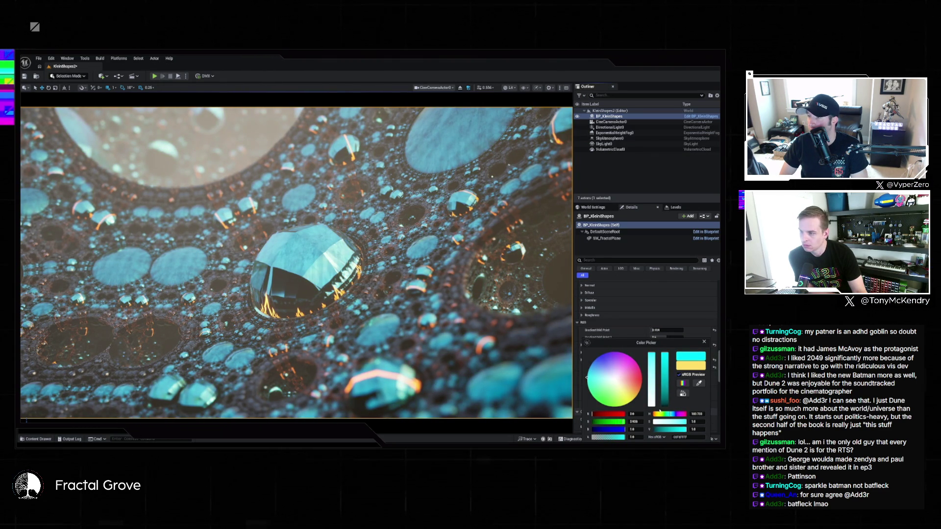
pyautogui.moveTo(588, 377); pyautogui.dragTo(612, 378)
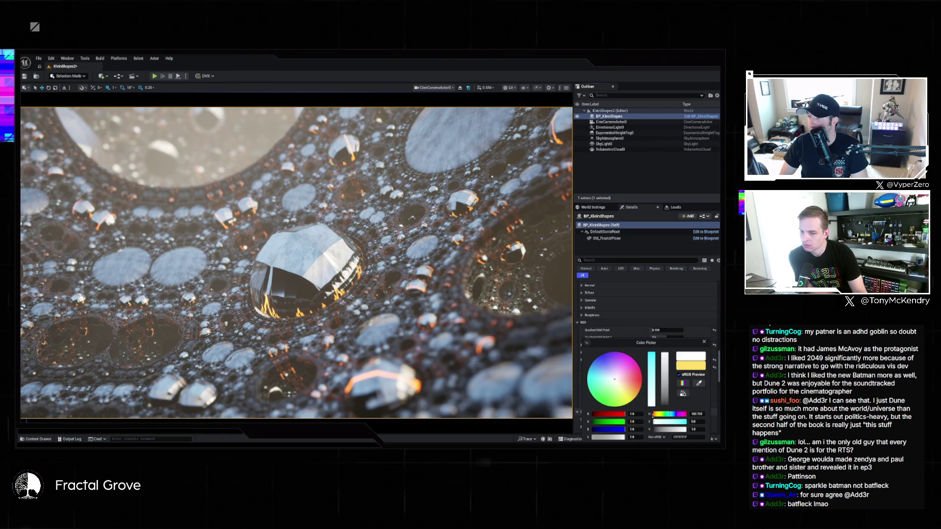
pyautogui.click(665, 353)
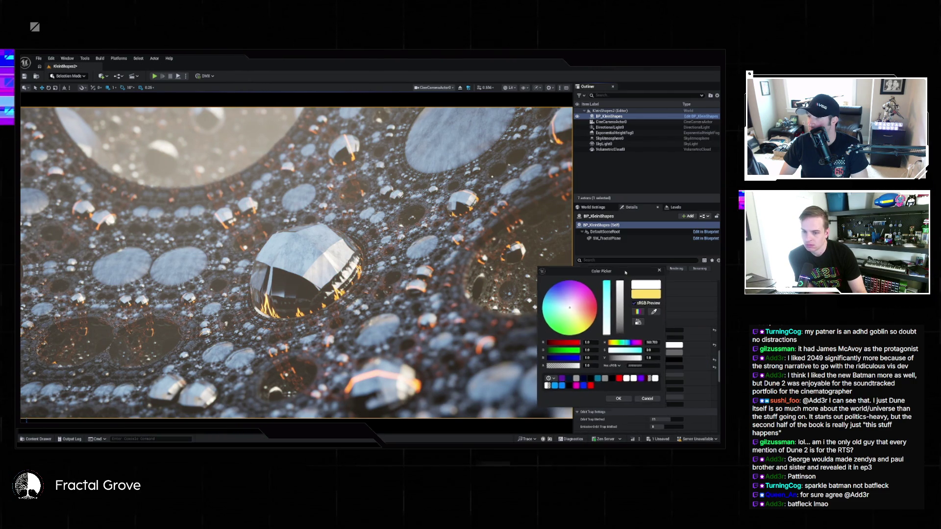
pyautogui.press('Return')
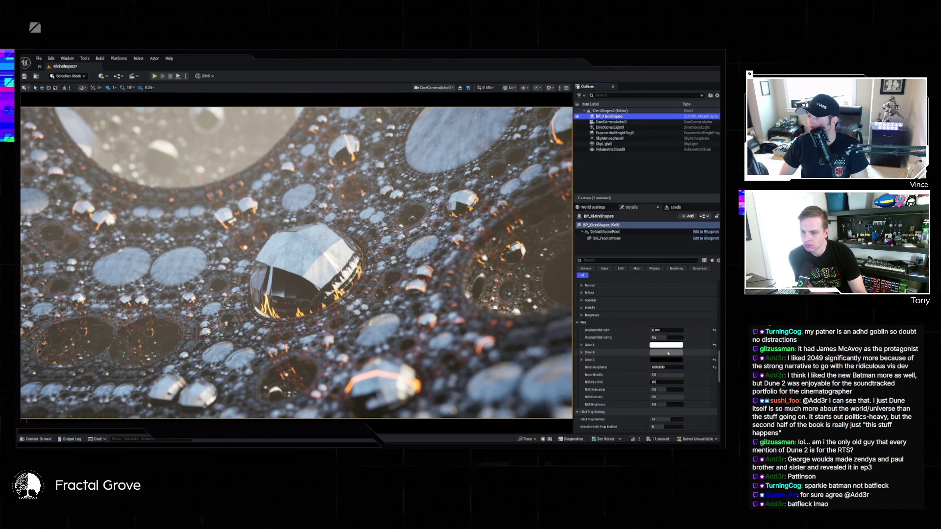
# Set Color B to a deep teal.
pyautogui.click(663, 359)
pyautogui.moveTo(604, 372); pyautogui.dragTo(590, 370)
pyautogui.click(666, 396)
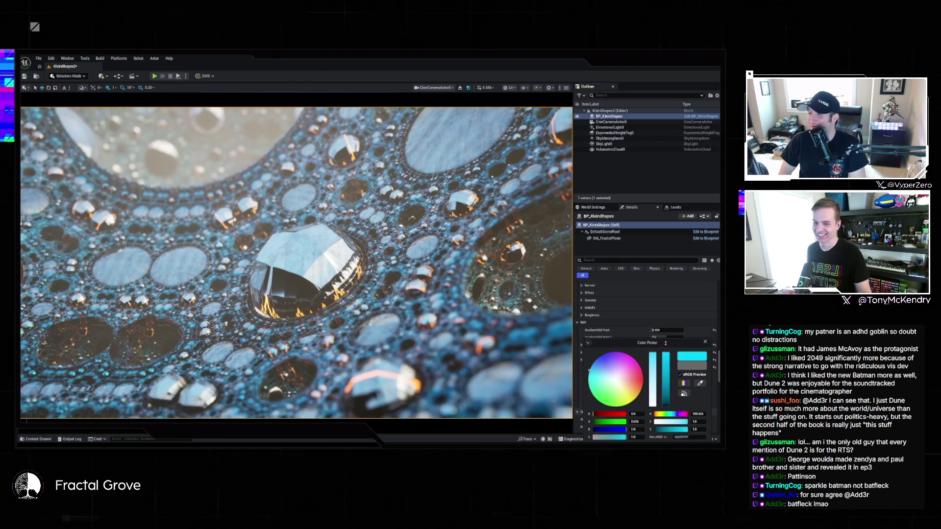
pyautogui.moveTo(666, 396); pyautogui.dragTo(651, 353)
pyautogui.click(647, 430)
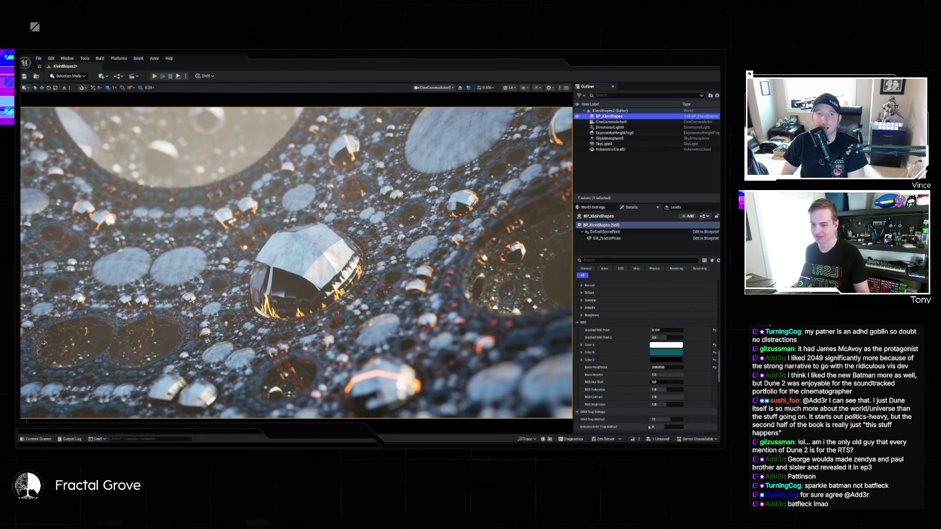
# Set Color C to pure white.
pyautogui.click(664, 361)
pyautogui.click(638, 379)
pyautogui.moveTo(662, 359); pyautogui.dragTo(662, 346)
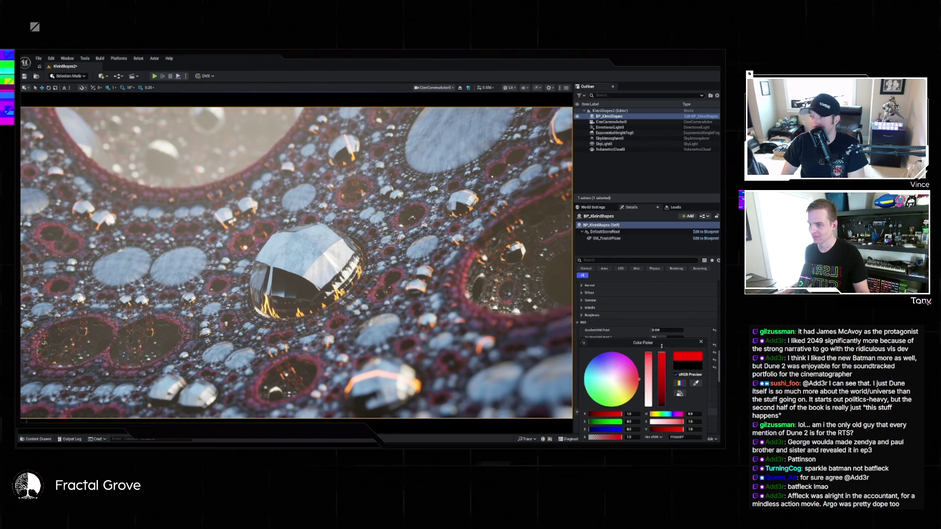
pyautogui.moveTo(638, 379)
pyautogui.mouseDown()
pyautogui.moveTo(611, 379)
pyautogui.moveTo(590, 362)
pyautogui.mouseUp()
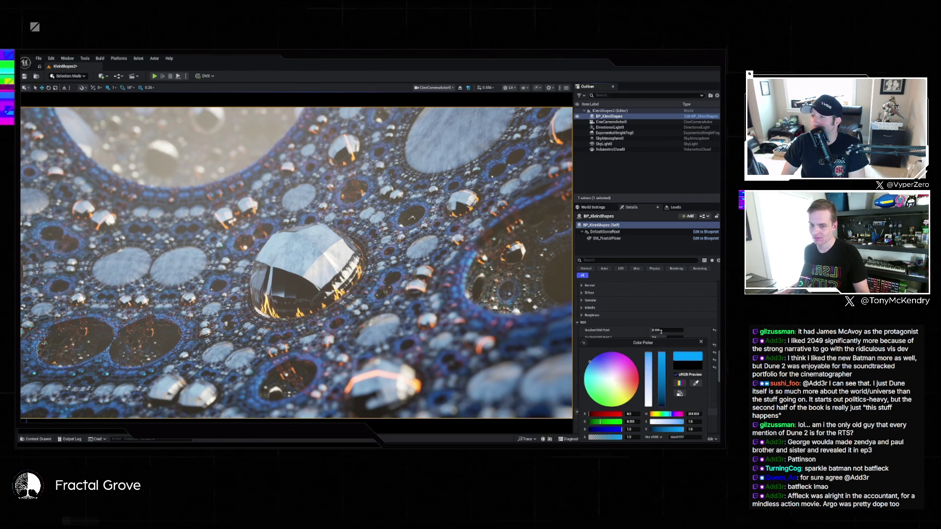
pyautogui.moveTo(589, 361); pyautogui.dragTo(612, 378)
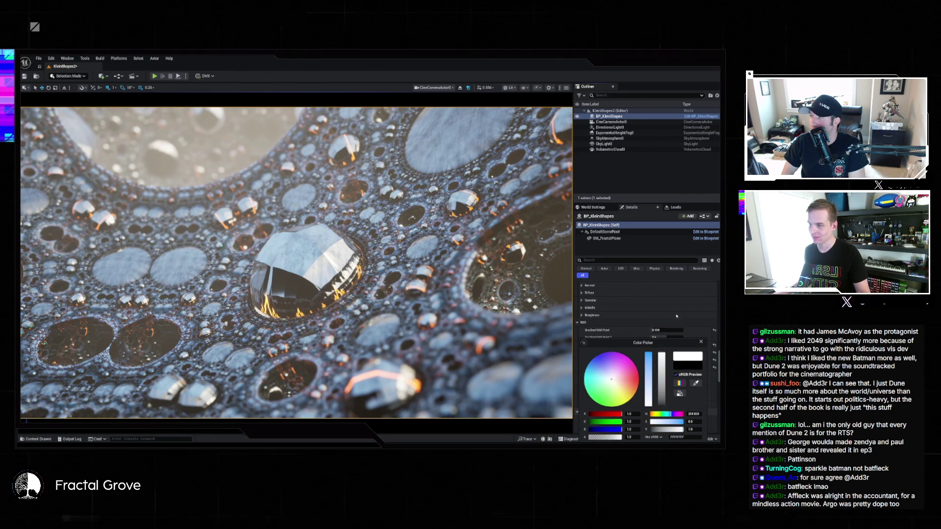
pyautogui.moveTo(669, 345); pyautogui.dragTo(570, 292)
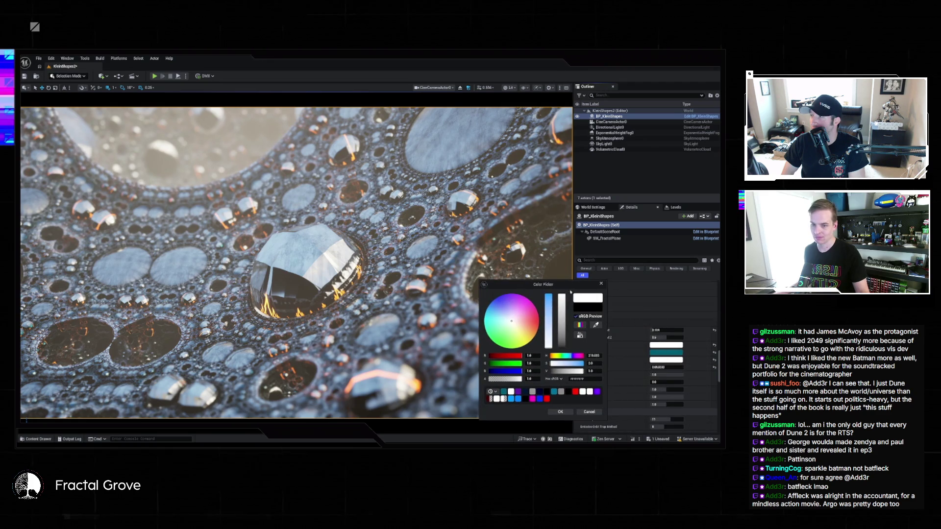
pyautogui.click(560, 412)
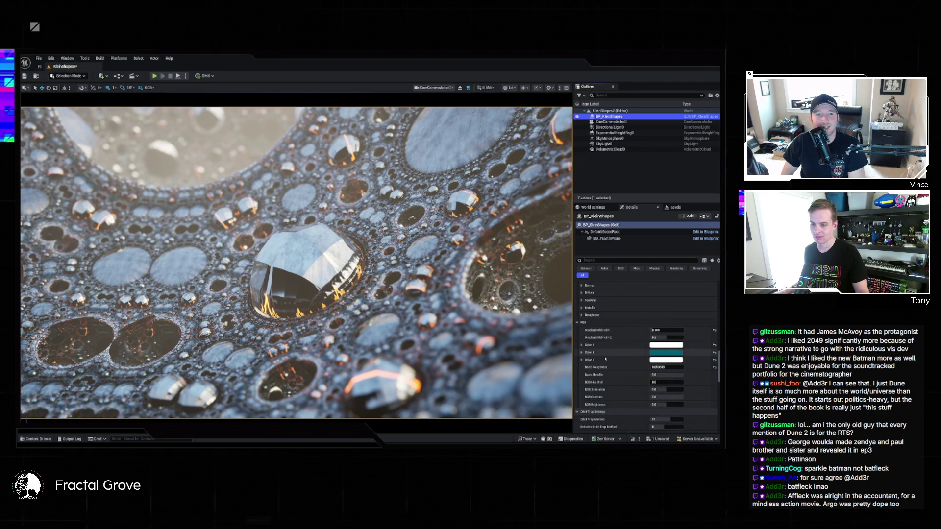
pyautogui.scroll(-10, 599, 361)
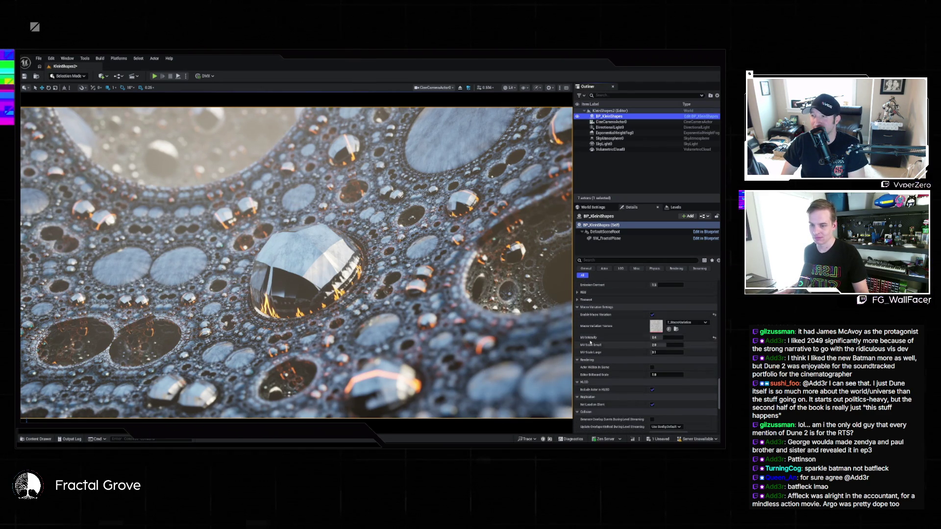
# Set Emissive Hue Shift to 0.35 and then about 0.65, lower Emission Contrast, and commit intensity.
pyautogui.scroll(-5, 589, 348)
pyautogui.scroll(5, 586, 346)
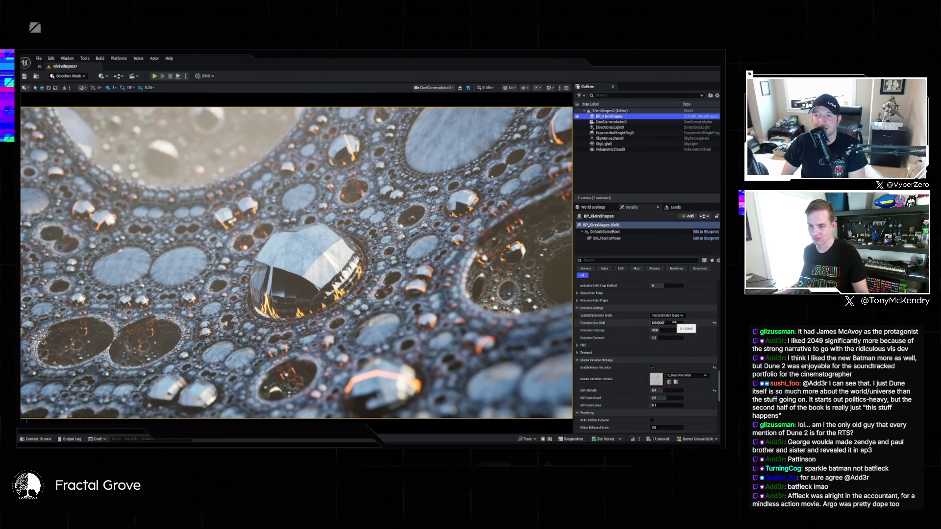
pyautogui.click(665, 323)
pyautogui.write('0.35')
pyautogui.press('Return')
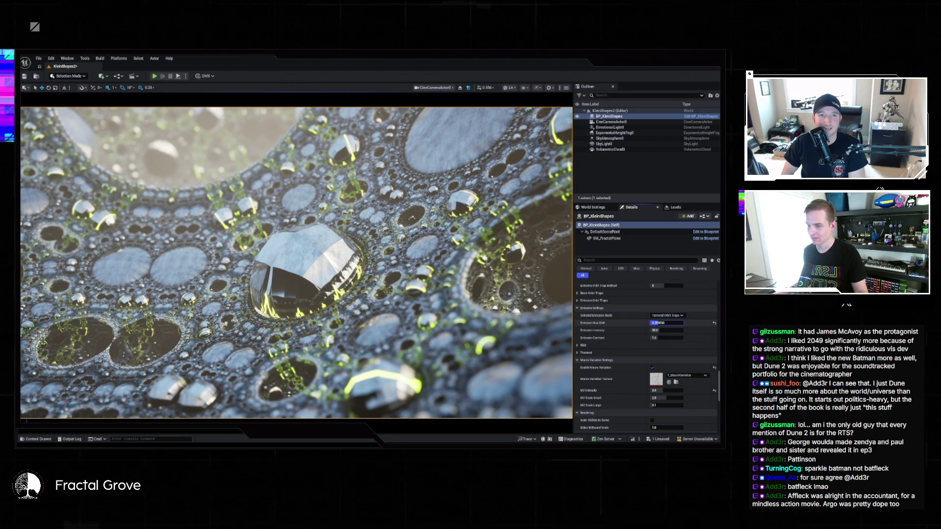
pyautogui.moveTo(666, 323)
pyautogui.mouseDown()
pyautogui.moveTo(681, 323)
pyautogui.moveTo(667, 323)
pyautogui.mouseUp()
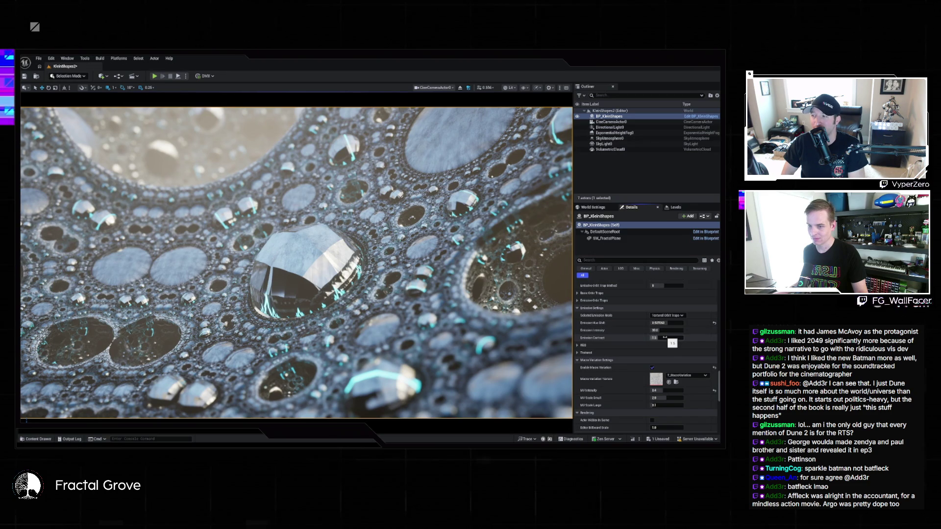
pyautogui.moveTo(666, 338)
pyautogui.mouseDown()
pyautogui.moveTo(657, 338)
pyautogui.moveTo(666, 330)
pyautogui.mouseUp()
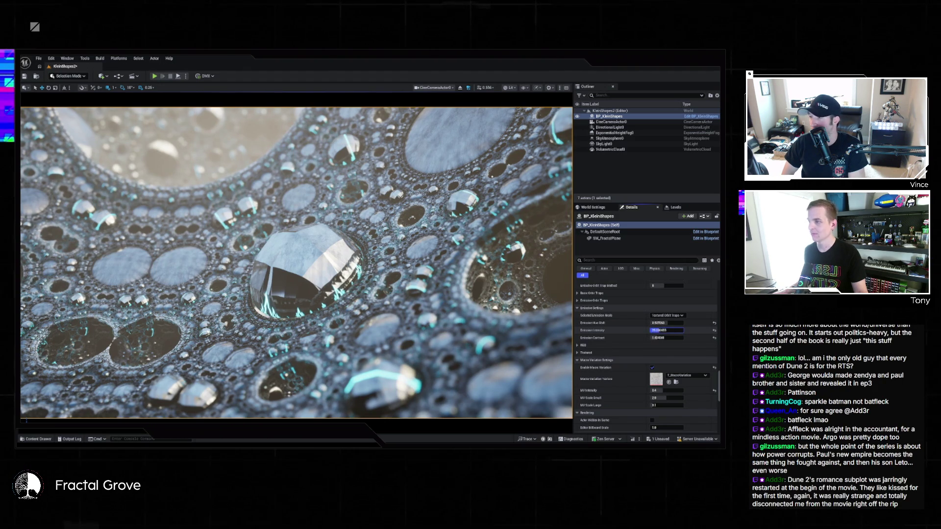
pyautogui.press('Return')
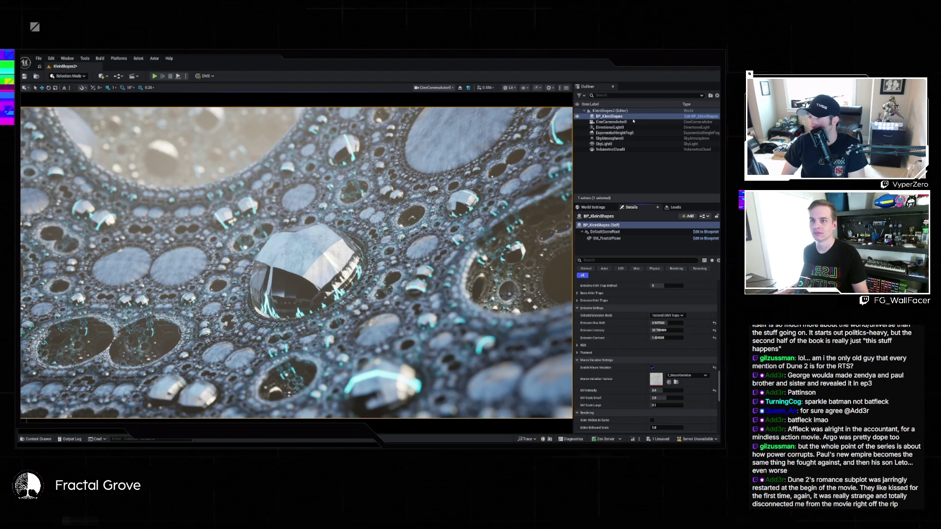
pyautogui.click(627, 127)
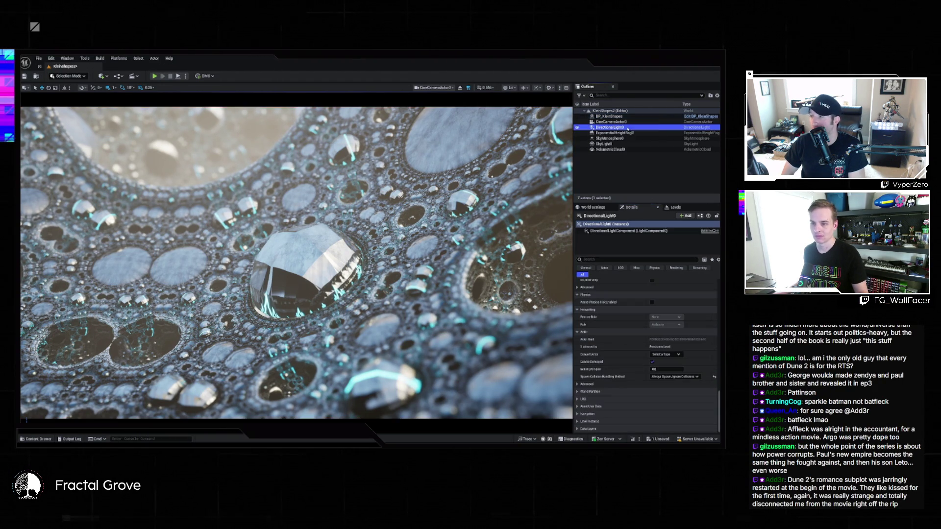
# Enter 0 for the directional light intensity and hide the sky light.
pyautogui.scroll(3, 618, 296)
pyautogui.scroll(10, 618, 296)
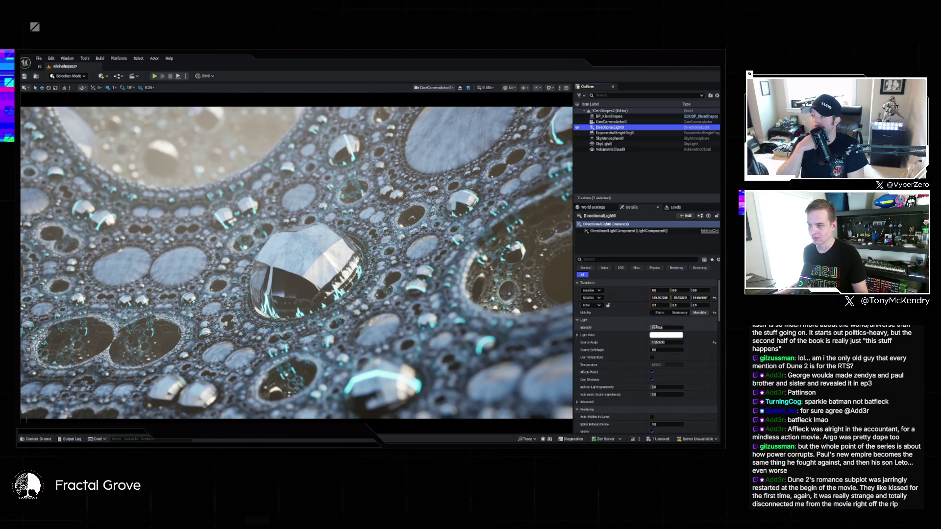
pyautogui.click(658, 327)
pyautogui.write('0')
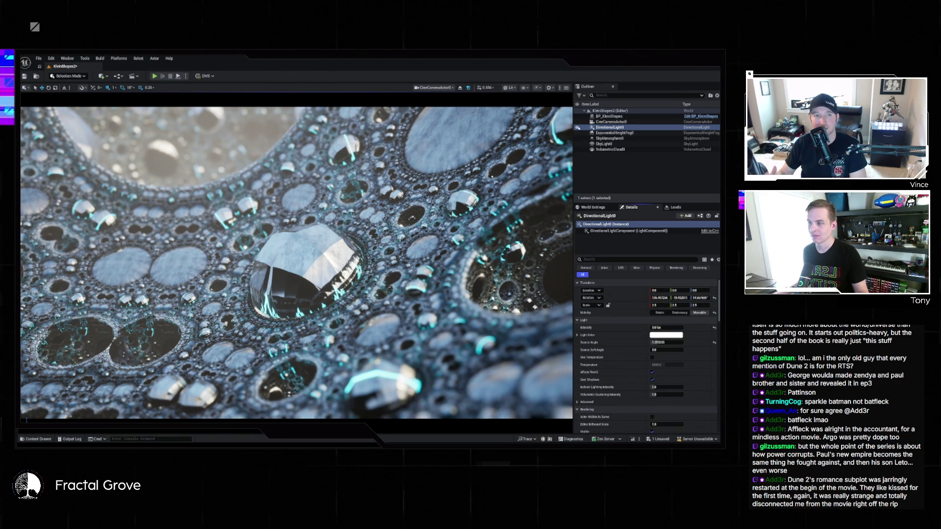
pyautogui.press('F2')
pyautogui.press('Escape')
pyautogui.click(577, 144)
pyautogui.click(577, 144)
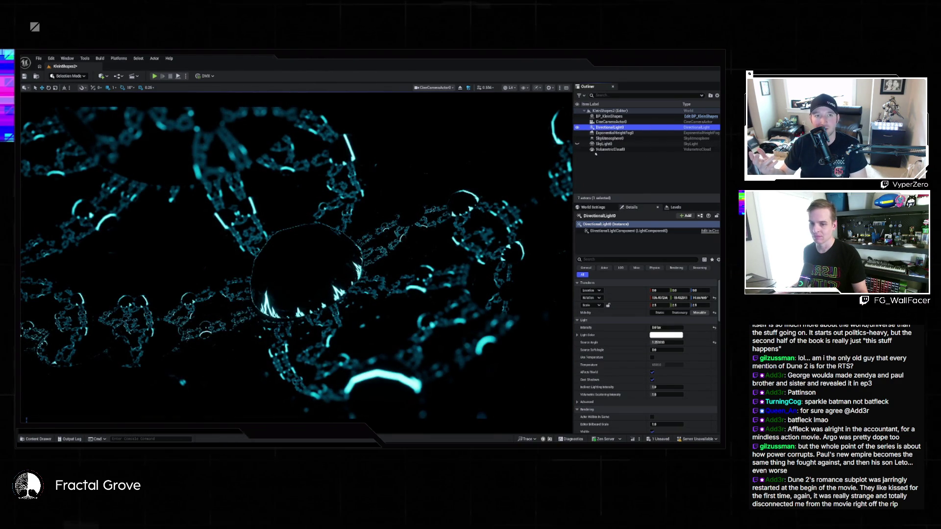
# Toggle Mobility to Static and back to Movable, then set Intensity to 10 and finally 2 lux.
pyautogui.click(660, 313)
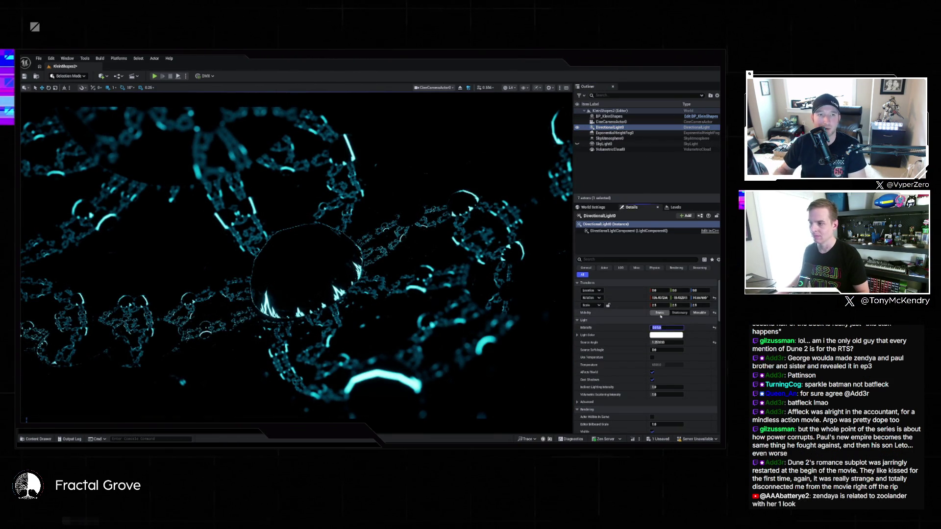
pyautogui.click(699, 313)
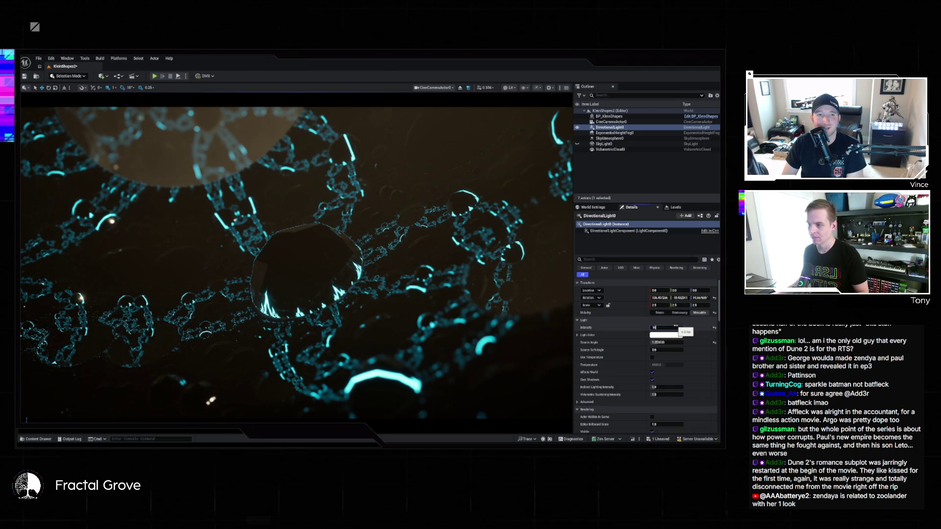
pyautogui.write('10')
pyautogui.press('Return')
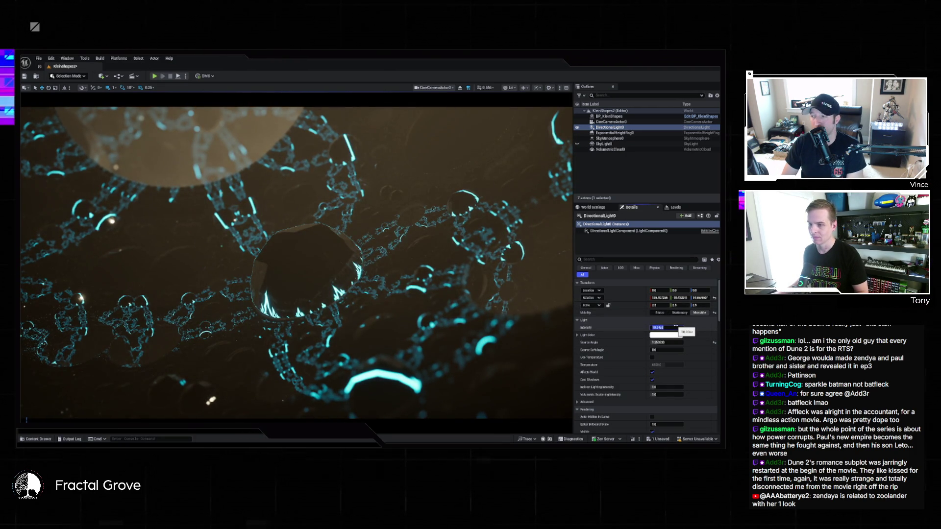
pyautogui.write('2')
pyautogui.press('Return')
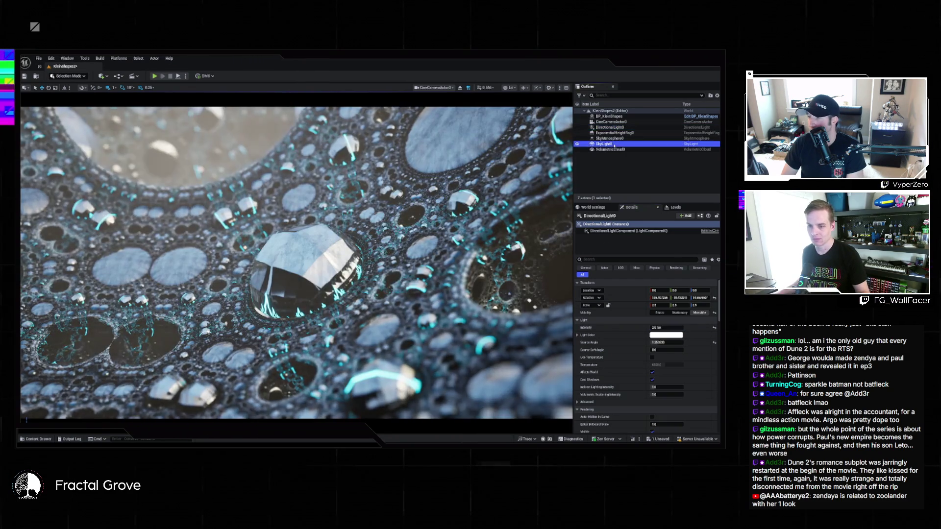
# Set SkyLight0's Intensity Scale to 0.1, then drag it up to about 0.4.
pyautogui.click(603, 144)
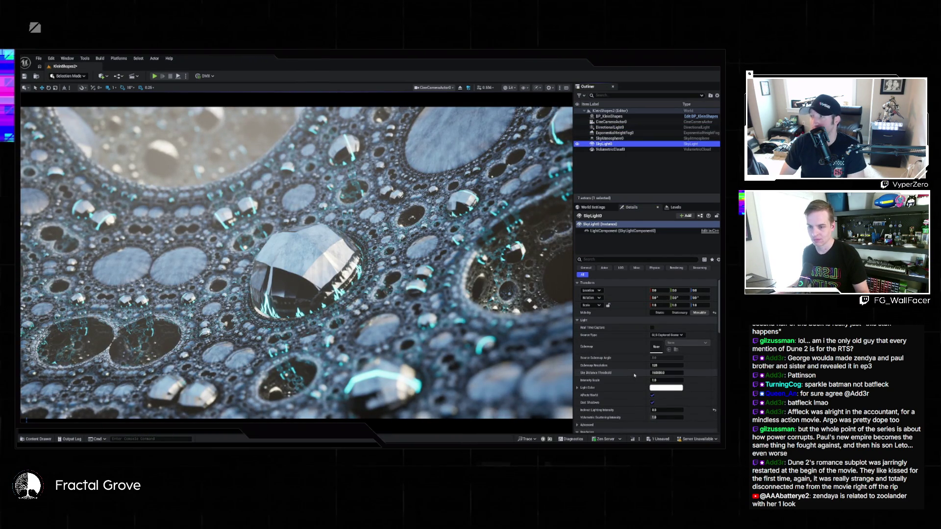
pyautogui.scroll(-3, 634, 375)
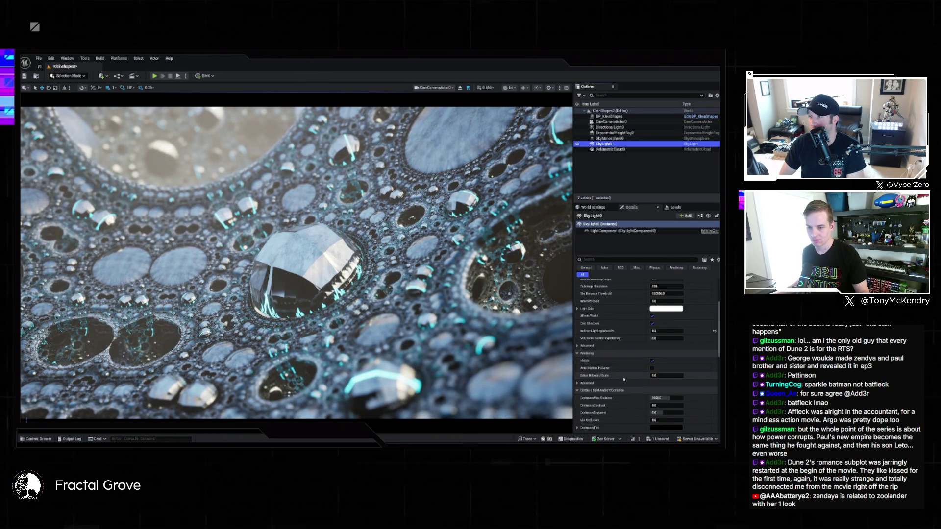
pyautogui.scroll(-3, 624, 379)
pyautogui.scroll(8, 623, 384)
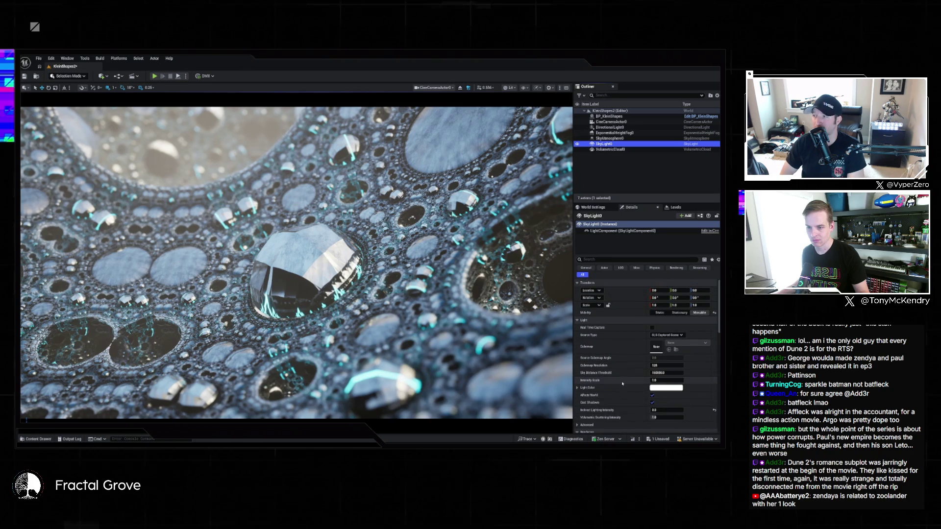
pyautogui.scroll(-3, 613, 375)
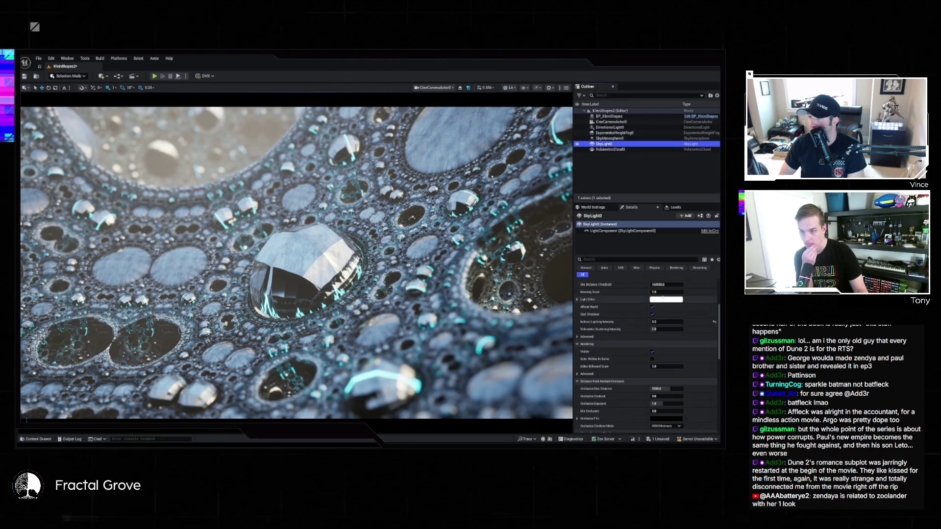
pyautogui.scroll(1, 658, 300)
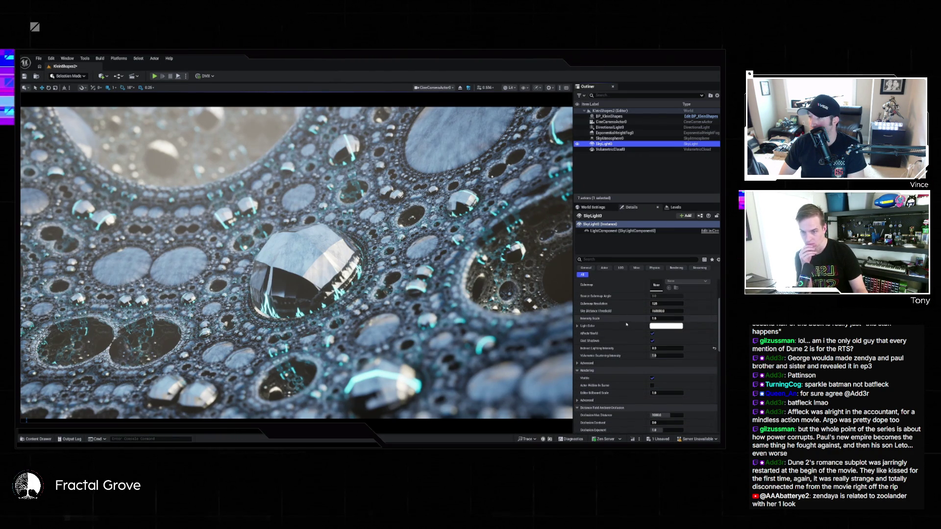
pyautogui.click(661, 319)
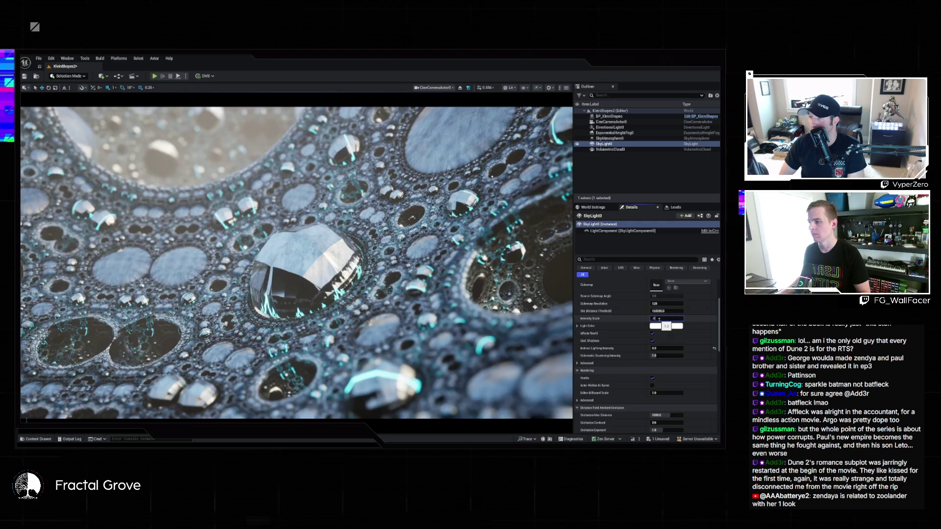
pyautogui.write('0.1')
pyautogui.press('Return')
pyautogui.moveTo(660, 319); pyautogui.dragTo(660, 319)
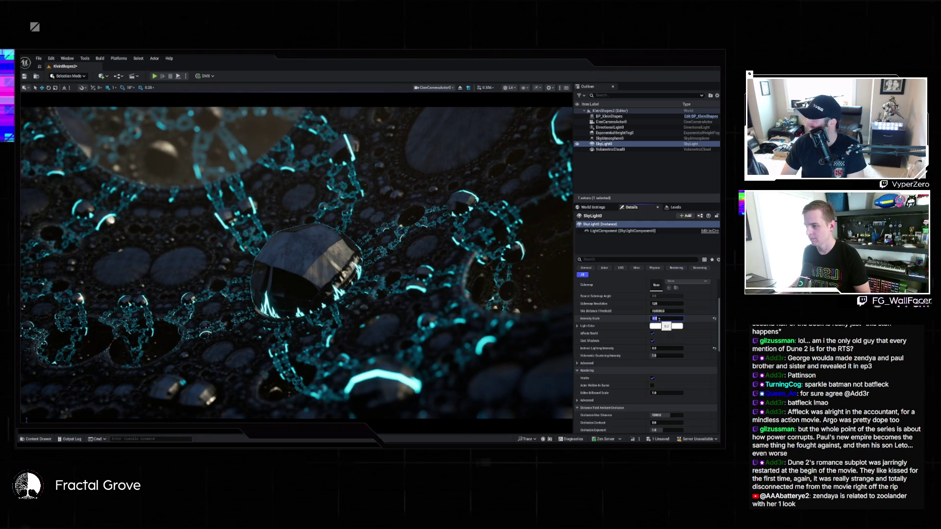
pyautogui.moveTo(659, 319); pyautogui.dragTo(660, 319)
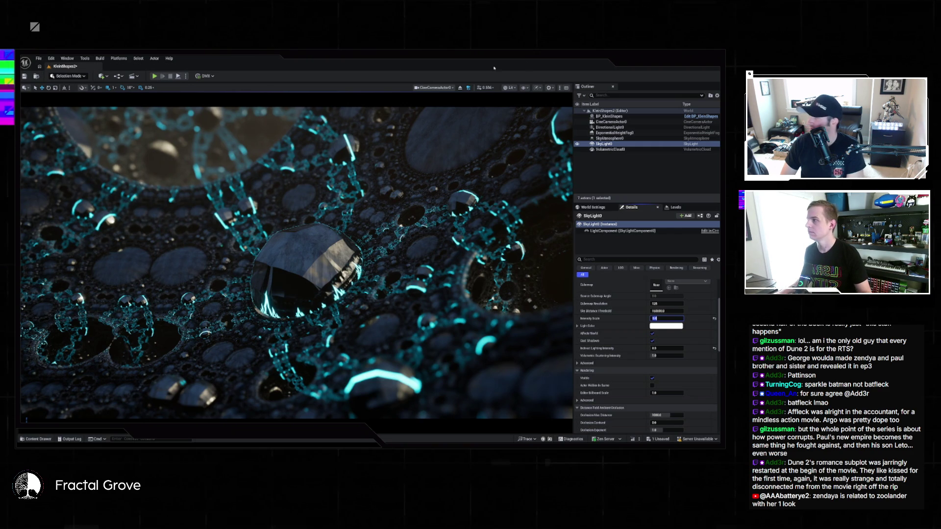
pyautogui.click(121, 77)
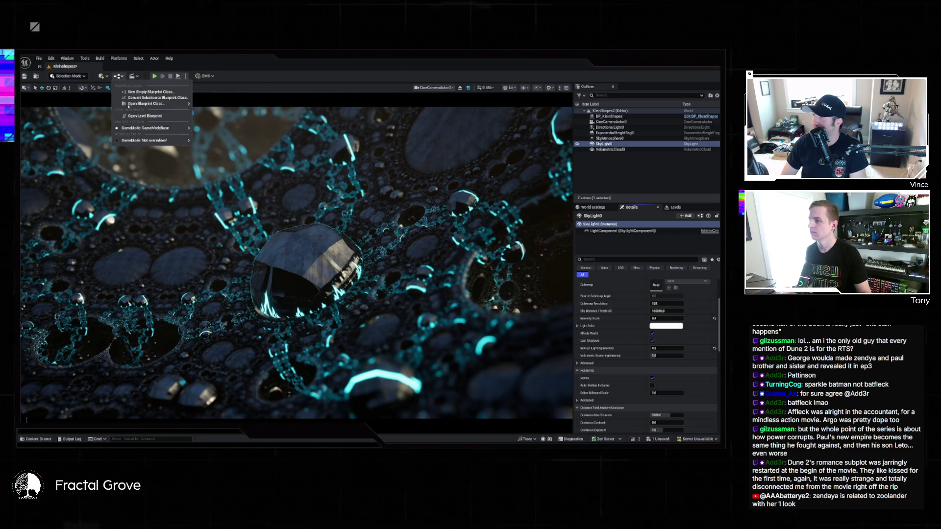
# Open the L_UberMixpinski level from File > Recent Levels.
pyautogui.click(137, 116)
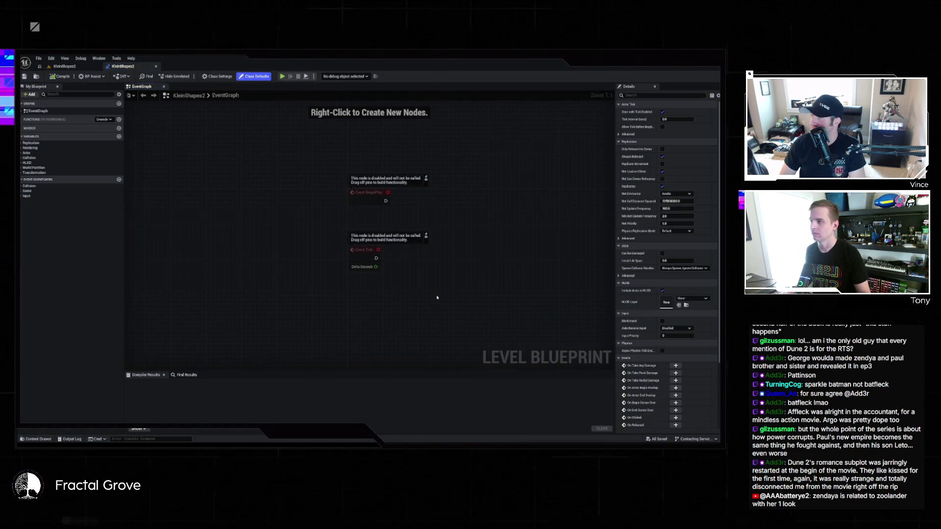
pyautogui.moveTo(447, 297); pyautogui.dragTo(273, 272)
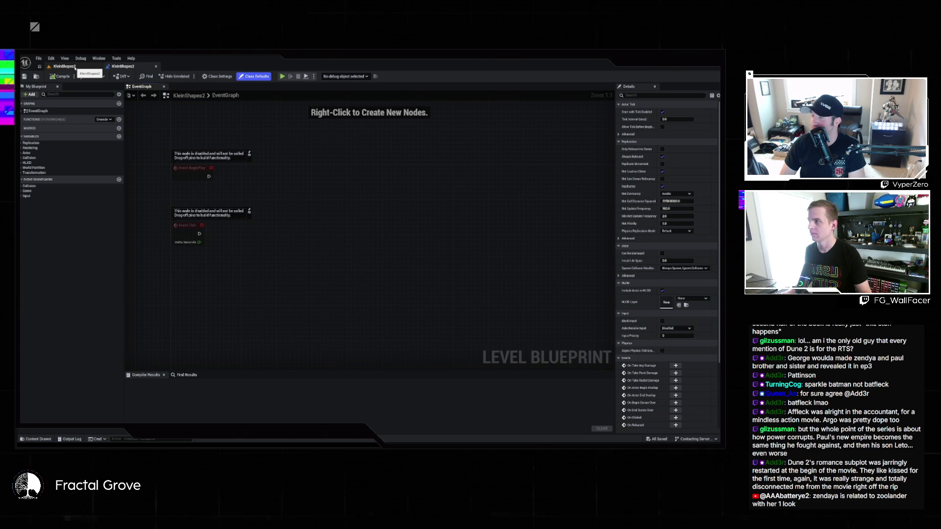
pyautogui.click(74, 68)
pyautogui.click(38, 58)
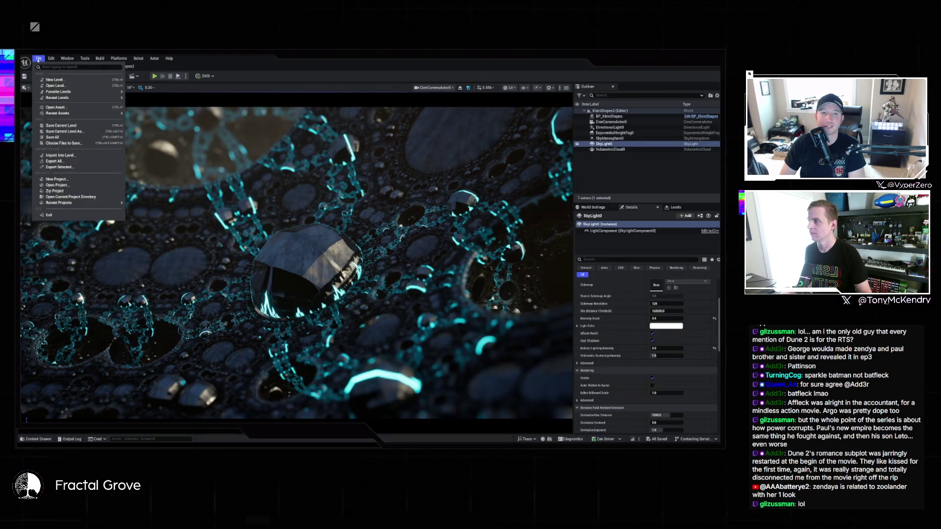
pyautogui.moveTo(74, 97)
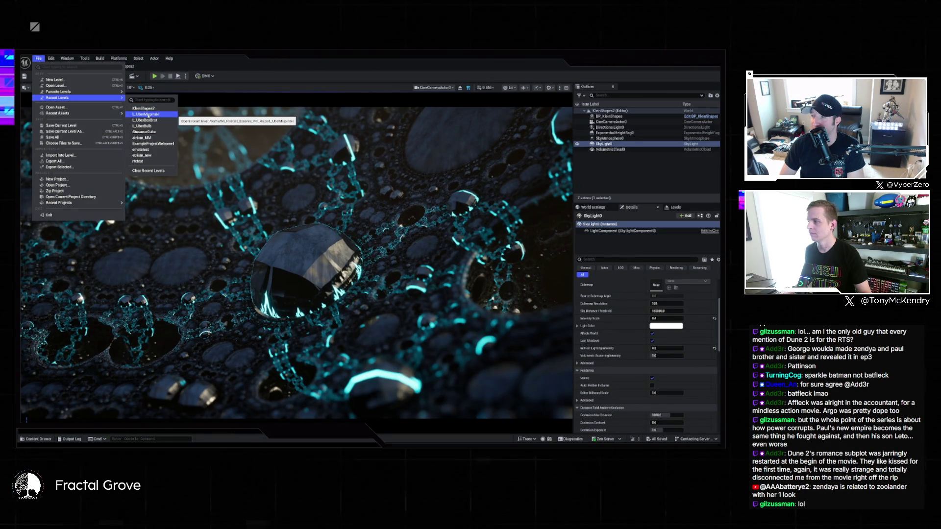
pyautogui.click(146, 114)
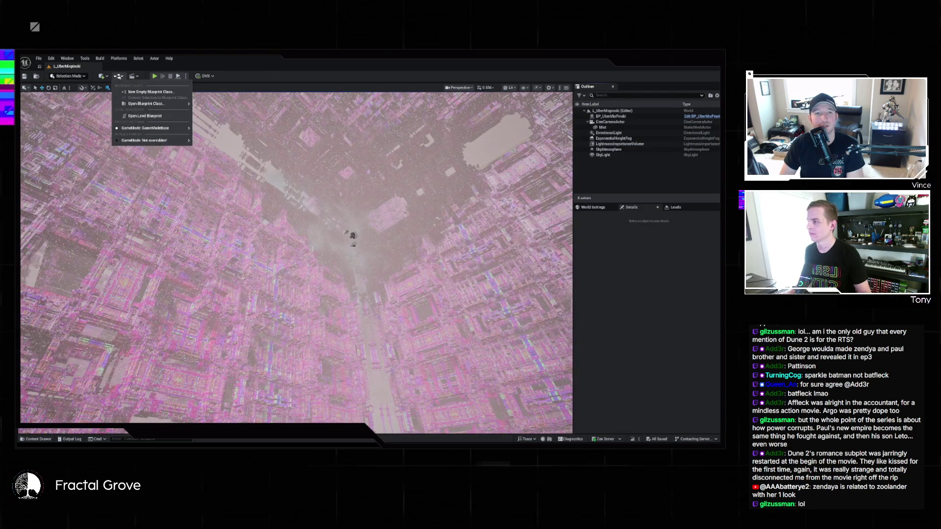
# Open L_UberMixpinski's level blueprint and marquee-select its Timeline scale nodes to copy.
pyautogui.click(119, 76)
pyautogui.click(147, 116)
pyautogui.moveTo(238, 133)
pyautogui.mouseDown()
pyautogui.moveTo(506, 244)
pyautogui.moveTo(523, 242)
pyautogui.mouseUp()
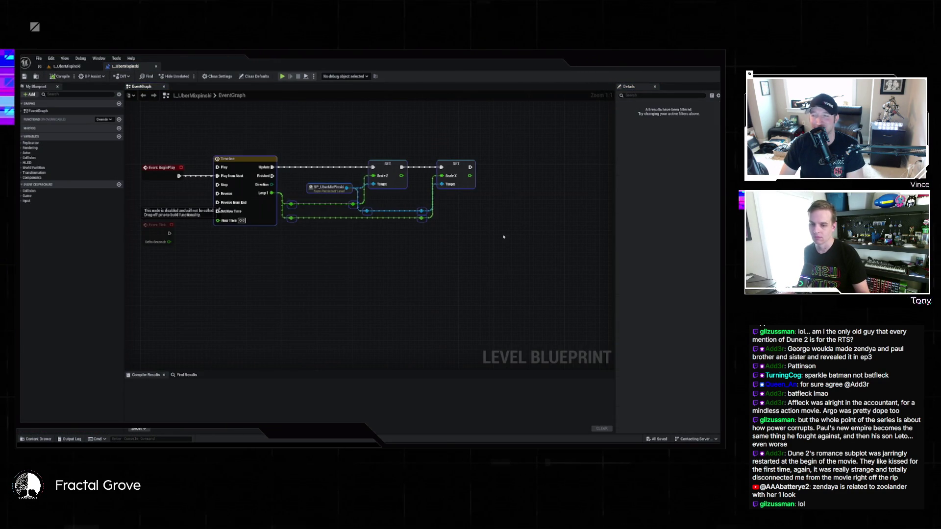
# Reopen the KleinShapes2 level from Recent Levels.
pyautogui.click(66, 65)
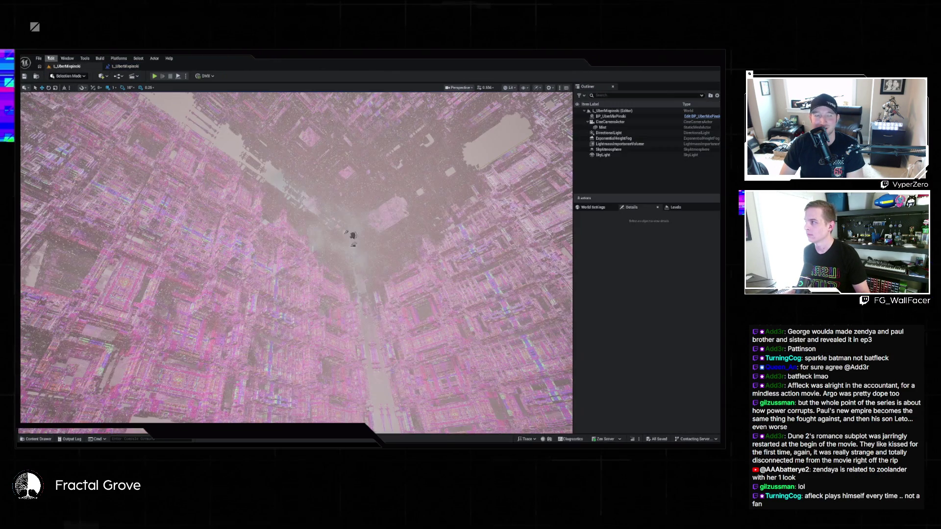
pyautogui.click(38, 57)
pyautogui.moveTo(65, 97)
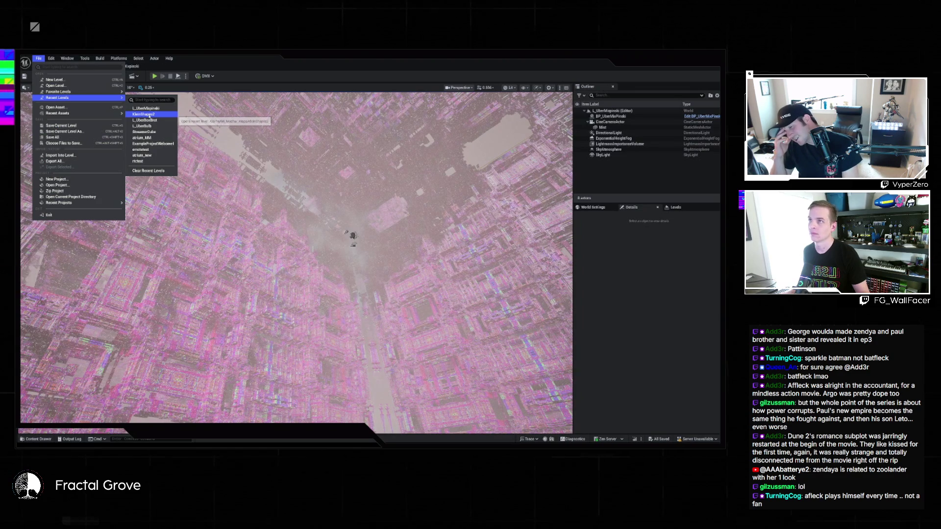
pyautogui.click(149, 115)
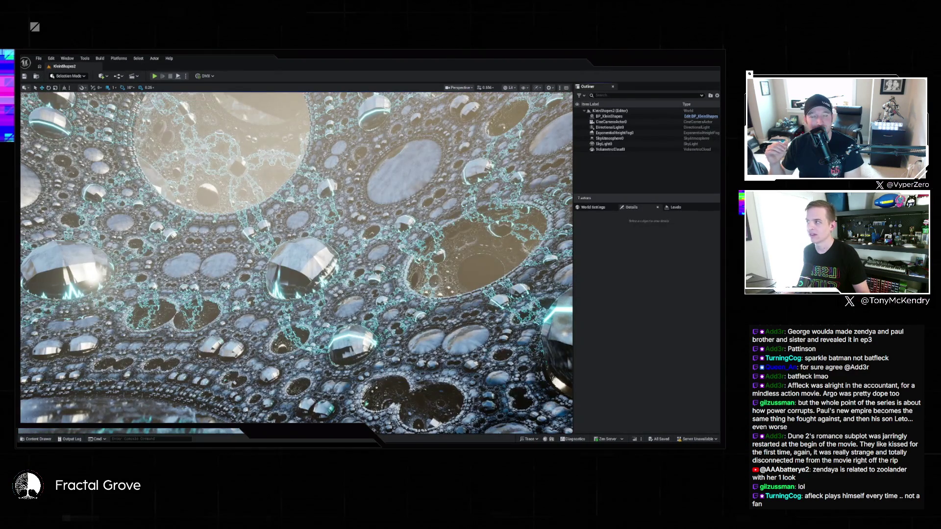
# Paste the Timeline nodes into KleinShapes2's level blueprint and wire Event BeginPlay to Play from Start.
pyautogui.click(125, 77)
pyautogui.click(147, 116)
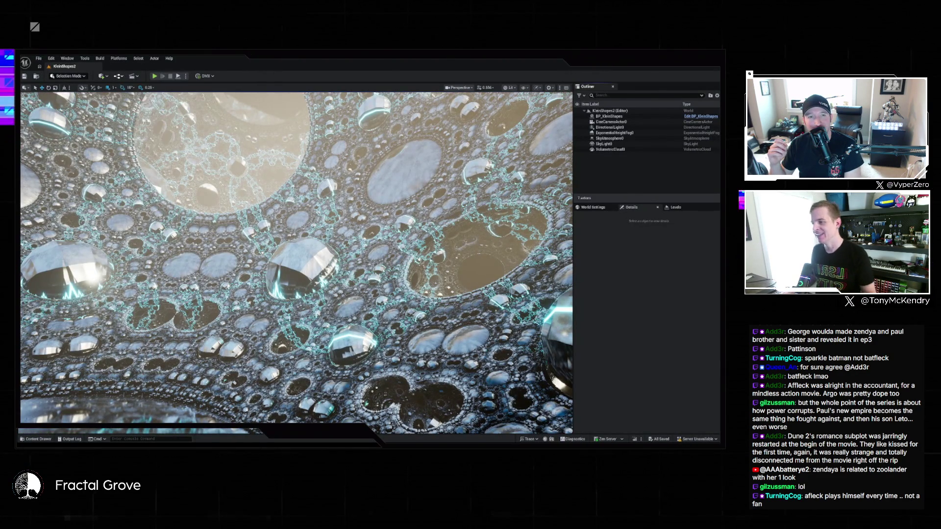
pyautogui.hotkey('ctrl', 'v')
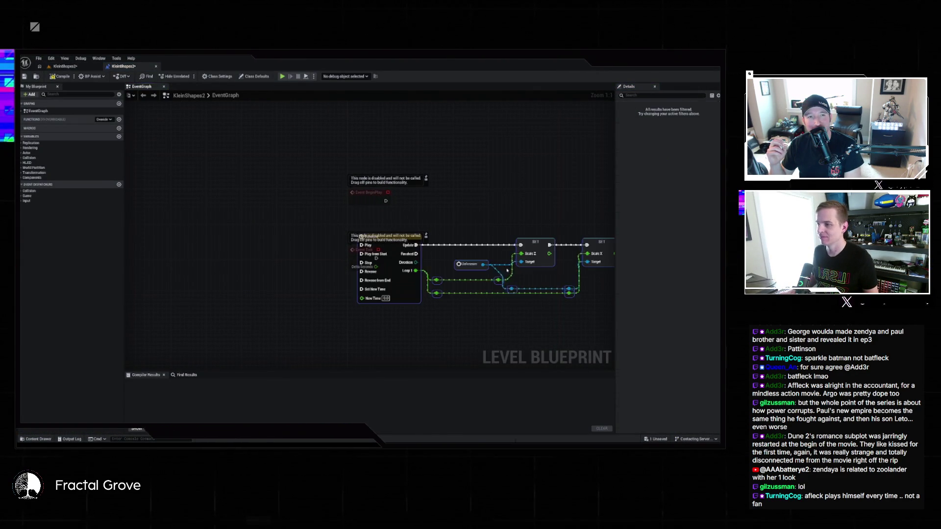
pyautogui.moveTo(523, 267); pyautogui.dragTo(511, 236)
pyautogui.moveTo(454, 200)
pyautogui.mouseDown()
pyautogui.moveTo(379, 201)
pyautogui.moveTo(387, 202)
pyautogui.mouseUp()
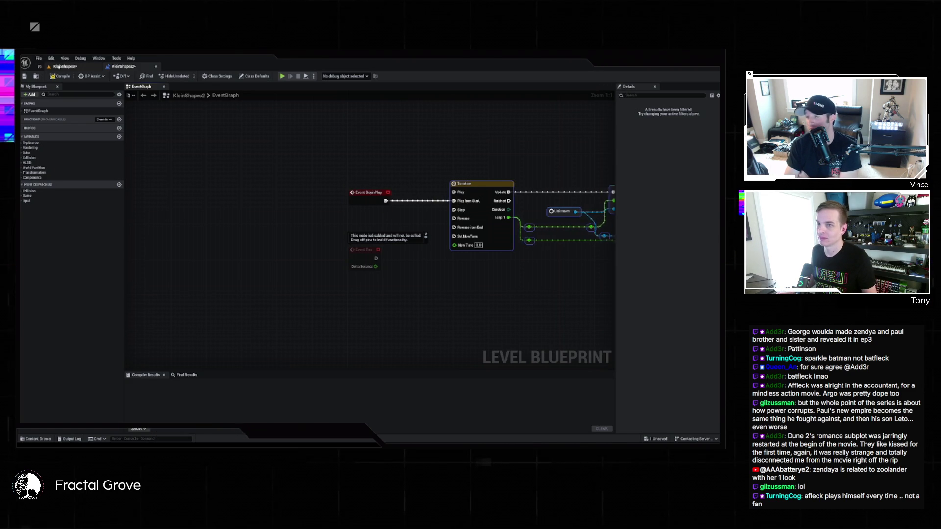
pyautogui.click(65, 66)
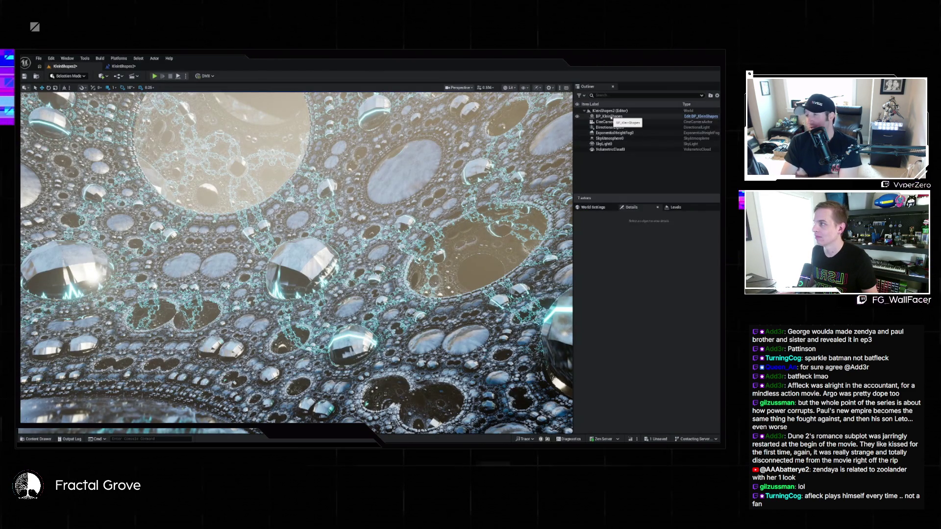
# Drag BP_KleinShapes from the Outliner into the graph as a reference node.
pyautogui.click(610, 117)
pyautogui.moveTo(136, 67)
pyautogui.mouseDown()
pyautogui.moveTo(548, 289)
pyautogui.moveTo(576, 266)
pyautogui.moveTo(394, 249)
pyautogui.moveTo(409, 231)
pyautogui.moveTo(402, 237)
pyautogui.moveTo(453, 269)
pyautogui.mouseUp()
pyautogui.write('set')
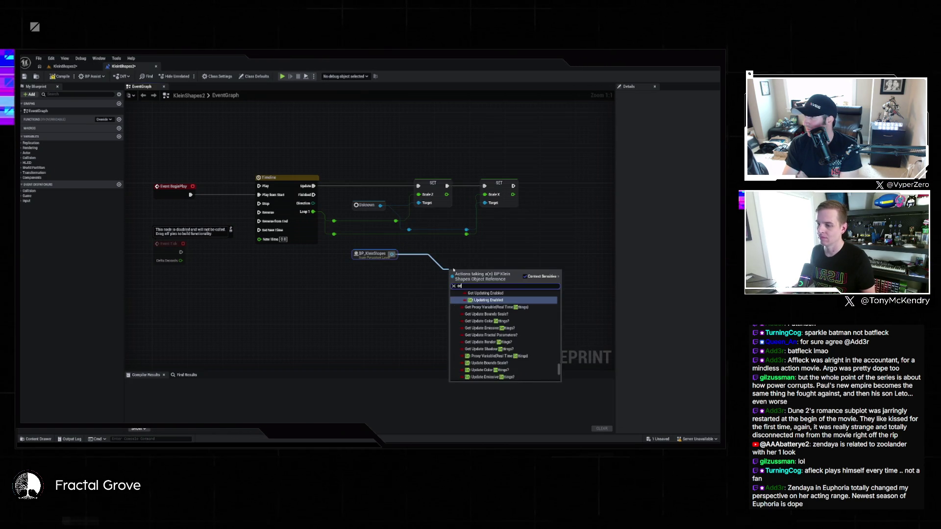
pyautogui.press('BackSpace')
pyautogui.press('BackSpace')
pyautogui.press('BackSpace')
pyautogui.write('loop')
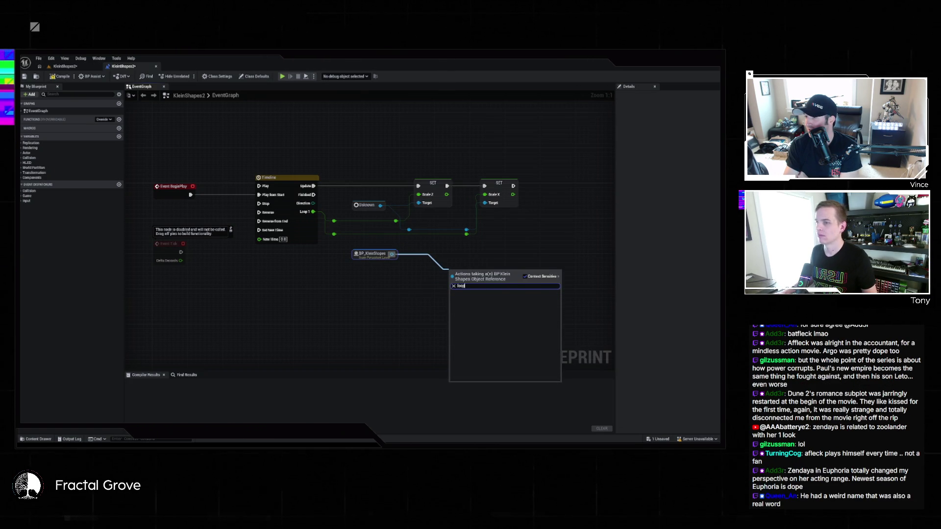
pyautogui.click(73, 66)
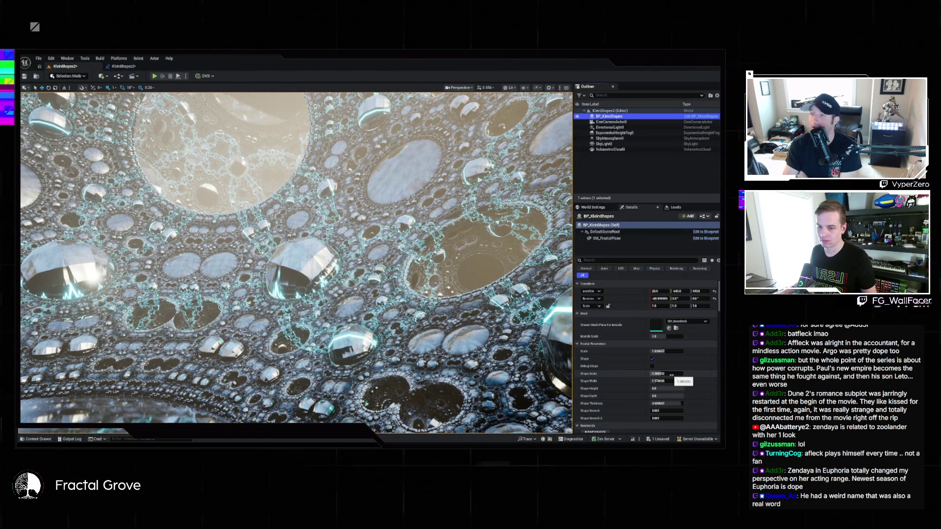
pyautogui.scroll(-3, 698, 383)
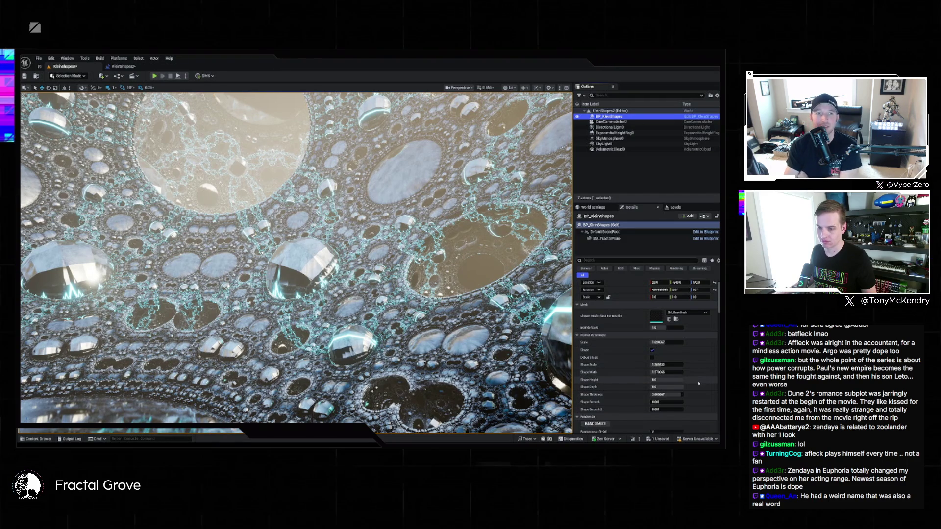
pyautogui.scroll(-3, 698, 382)
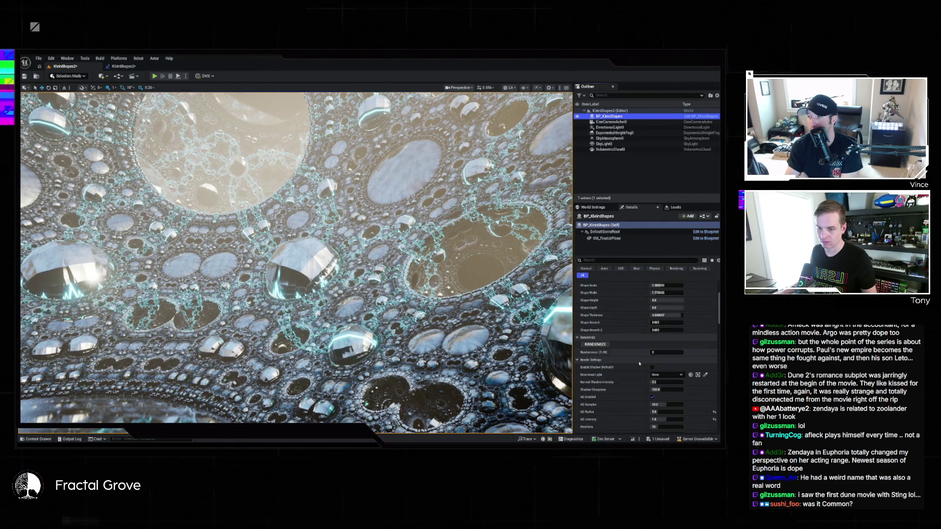
pyautogui.scroll(-5, 640, 363)
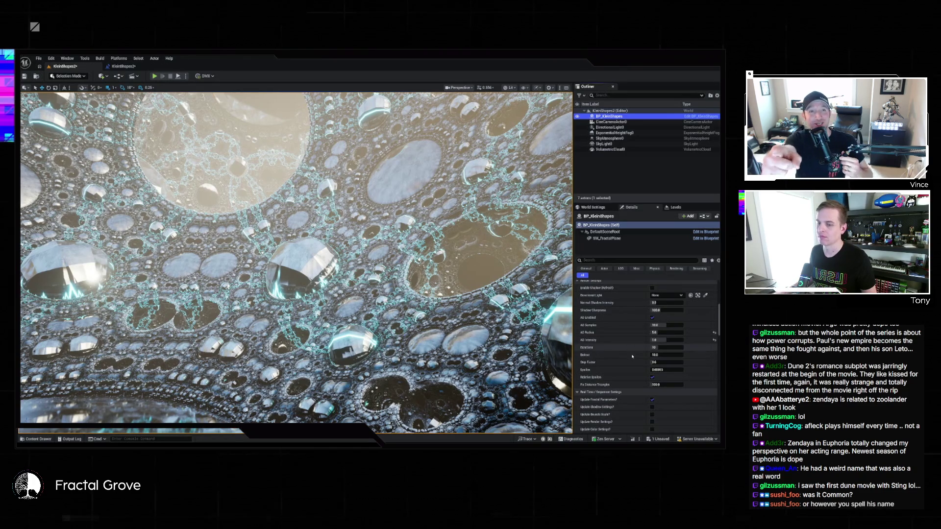
pyautogui.scroll(-5, 639, 363)
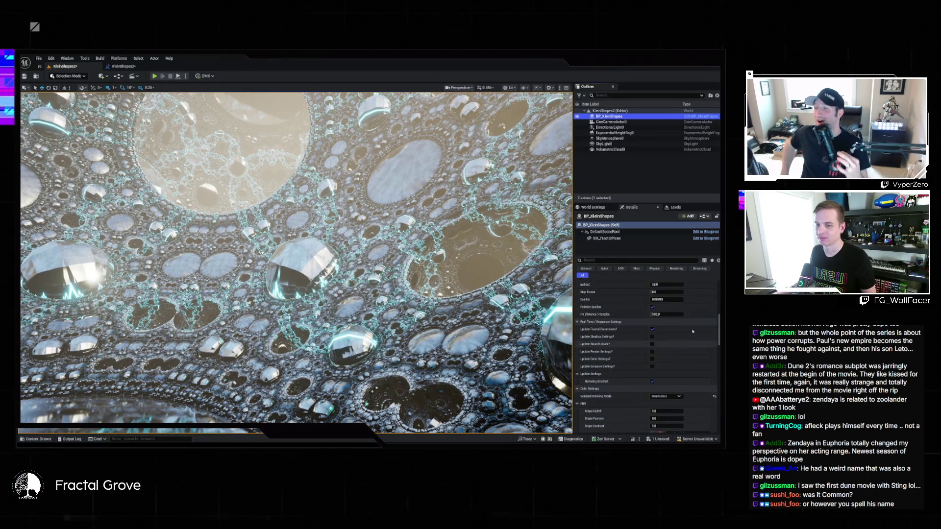
pyautogui.scroll(3, 690, 333)
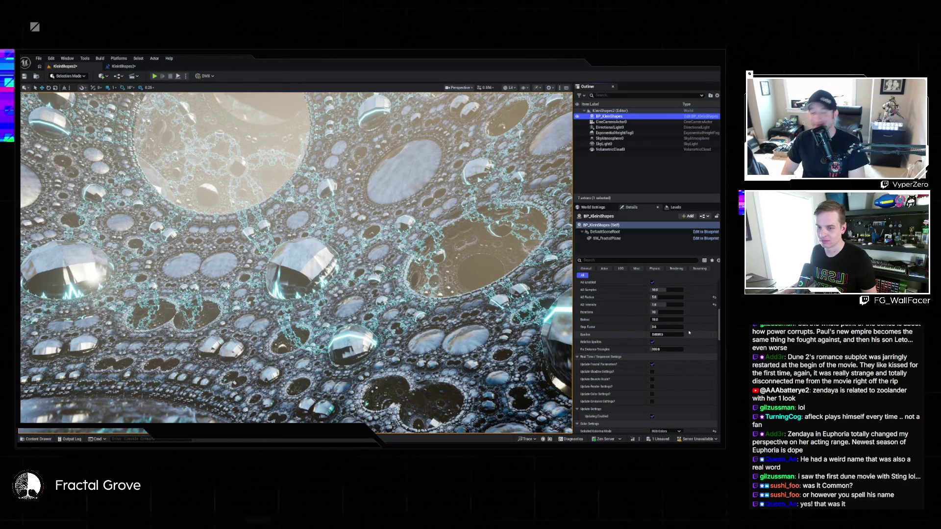
pyautogui.scroll(2, 690, 332)
pyautogui.scroll(3, 687, 333)
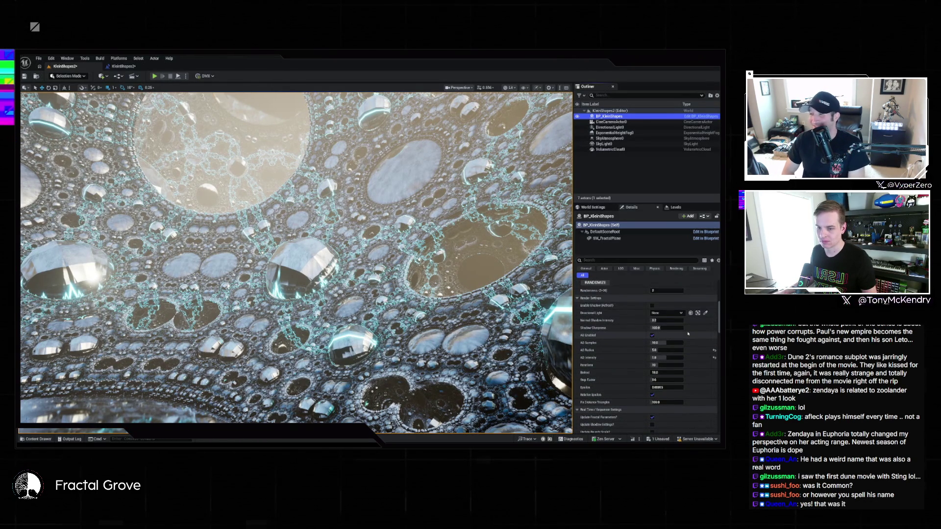
pyautogui.scroll(4, 687, 333)
pyautogui.scroll(3, 687, 333)
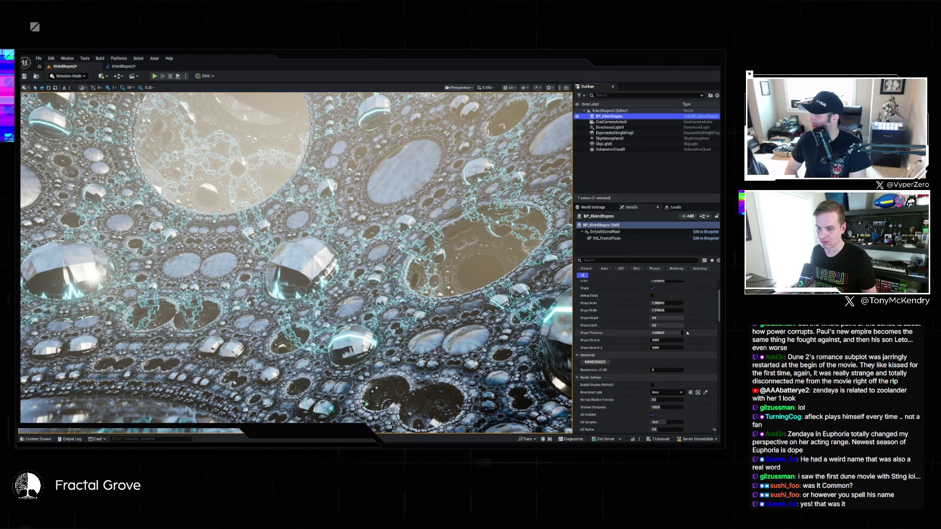
pyautogui.scroll(2, 687, 333)
pyautogui.moveTo(657, 396); pyautogui.dragTo(673, 396)
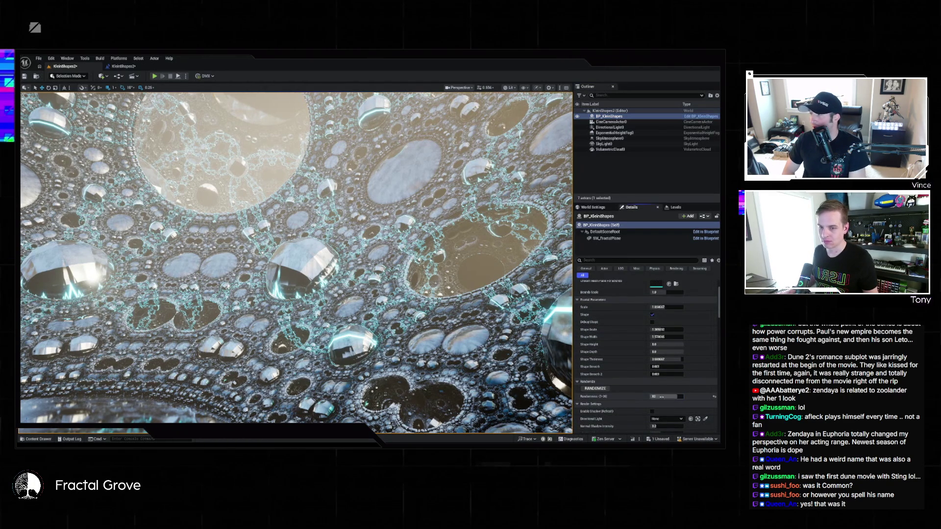
pyautogui.hotkey('ctrl', 'z')
pyautogui.scroll(4, 672, 330)
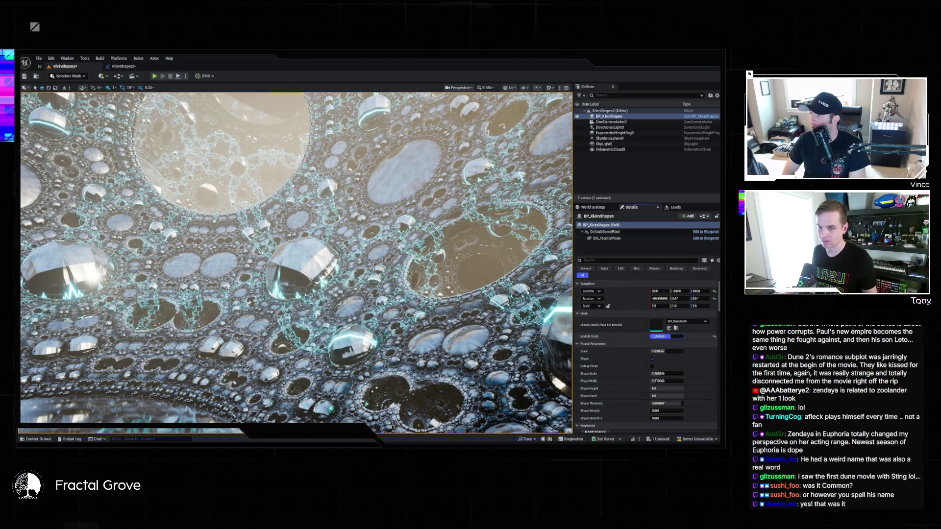
pyautogui.hotkey('ctrl', 'z')
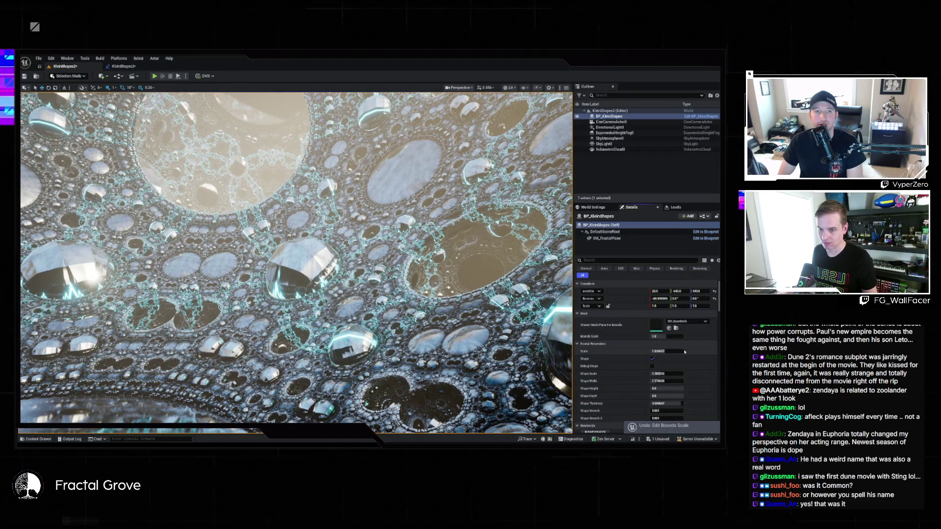
# Drag BP_KleinShapes' Fractal Parameters Scale to about 1.95 and commit it.
pyautogui.moveTo(673, 352); pyautogui.dragTo(663, 352)
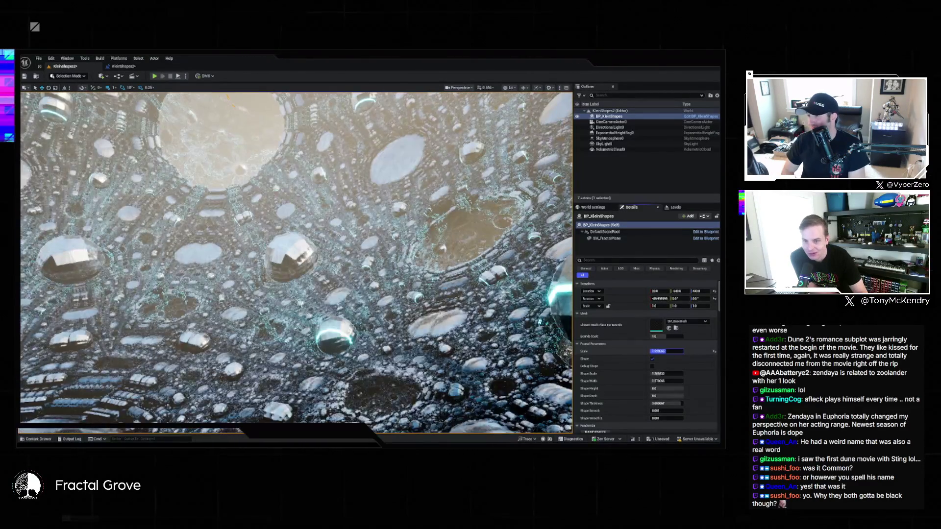
pyautogui.press('Return')
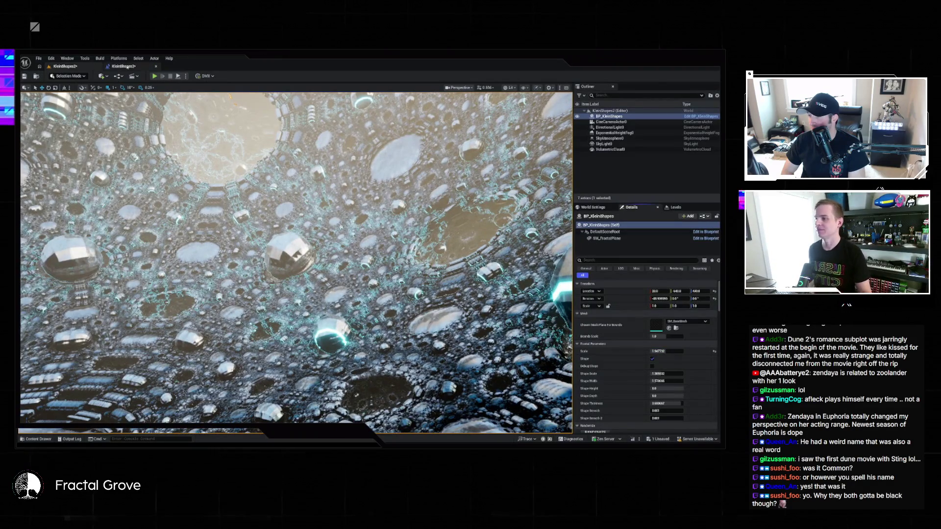
pyautogui.hotkey('alt', 'Tab')
# Add float track NewTrack_0 to the level Timeline with a key reset to time 0, value 0.
pyautogui.click(308, 230)
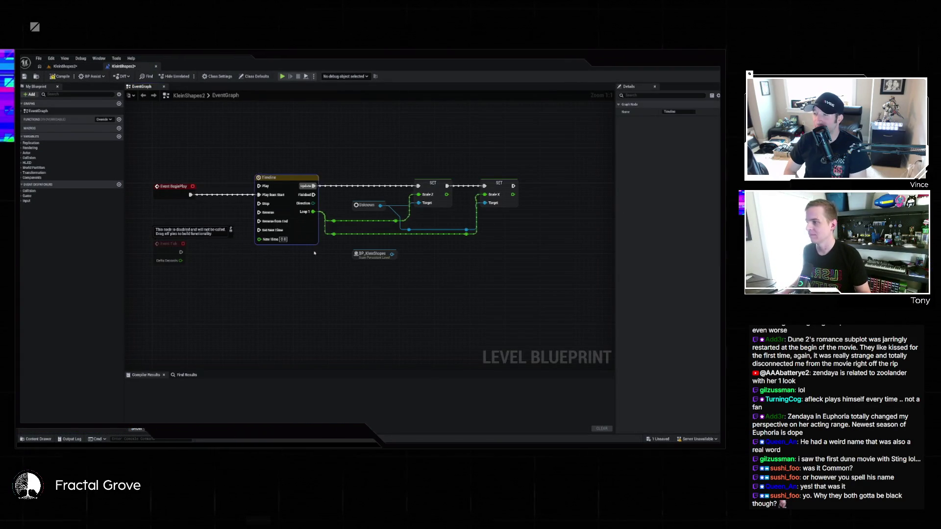
pyautogui.doubleClick(305, 228)
pyautogui.click(140, 102)
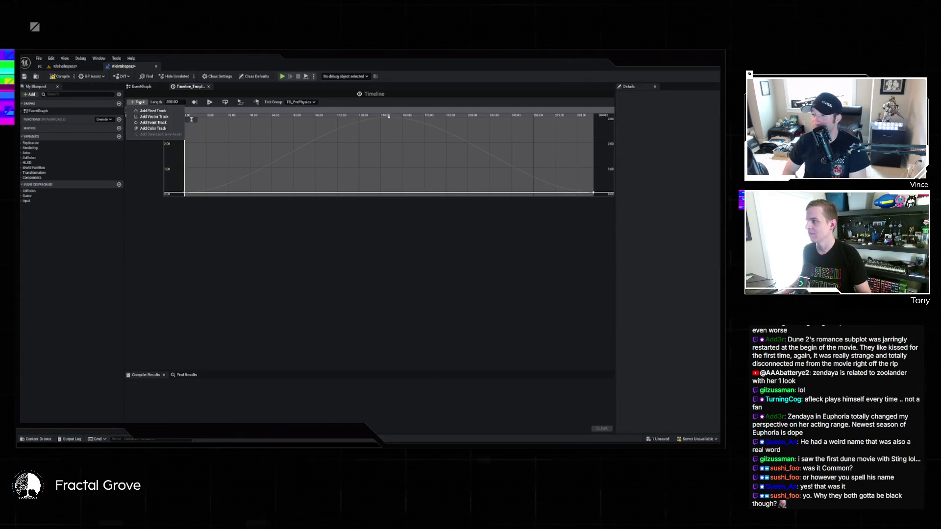
pyautogui.click(147, 110)
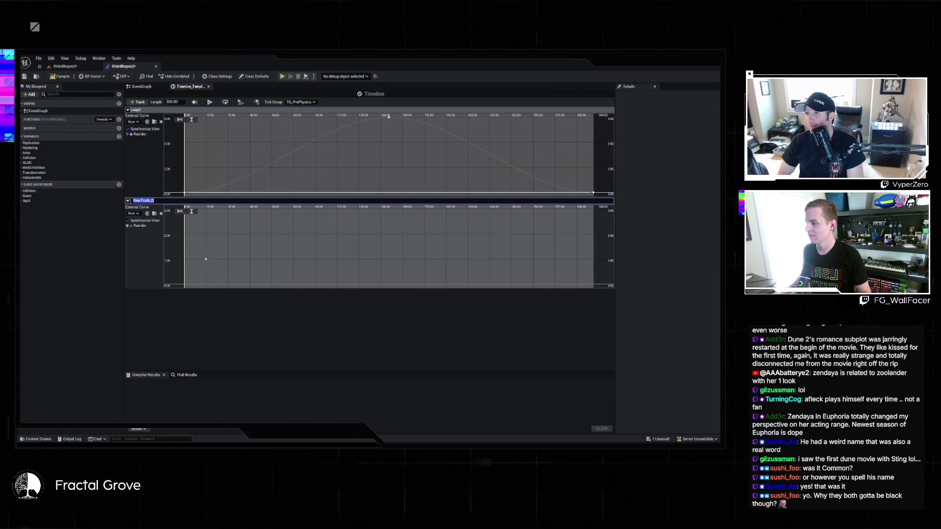
pyautogui.rightClick(185, 285)
pyautogui.click(210, 297)
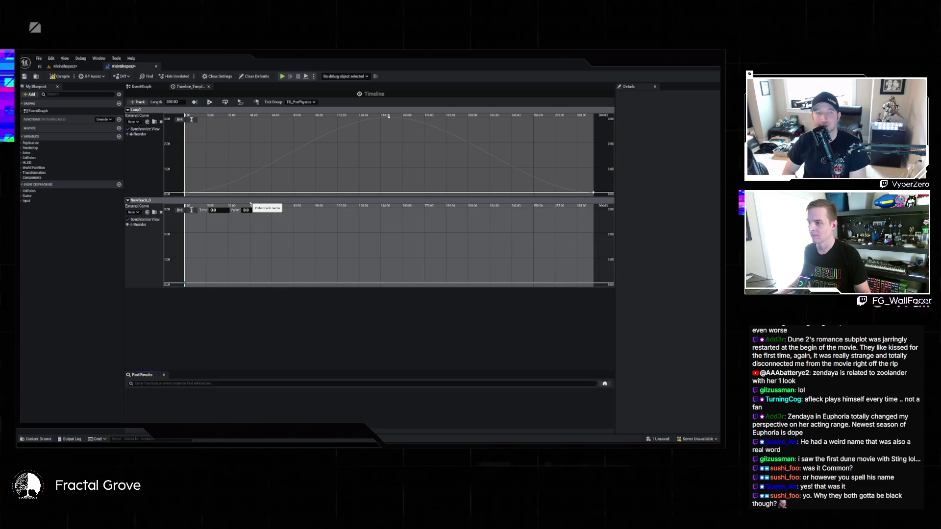
pyautogui.click(406, 285)
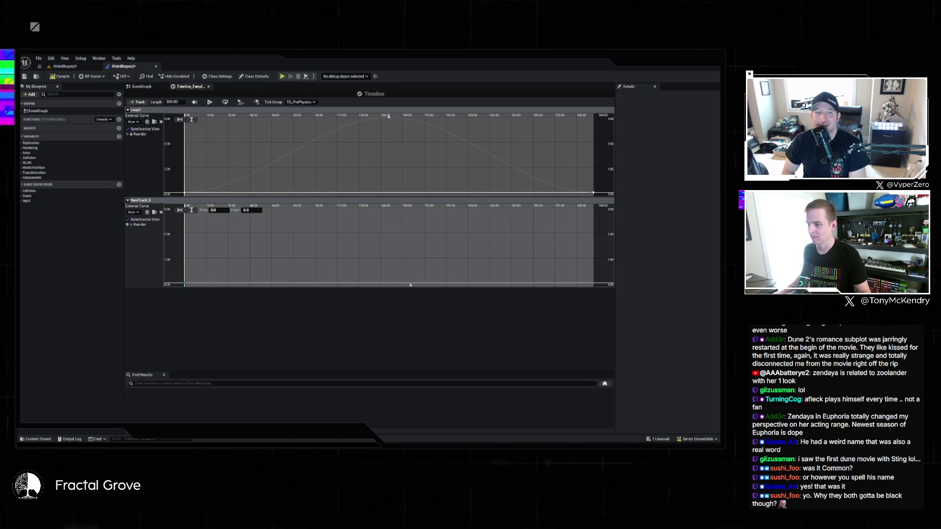
# Lower BP_KleinShapes' fractal Scale in the level's Details to about 1.66.
pyautogui.click(76, 67)
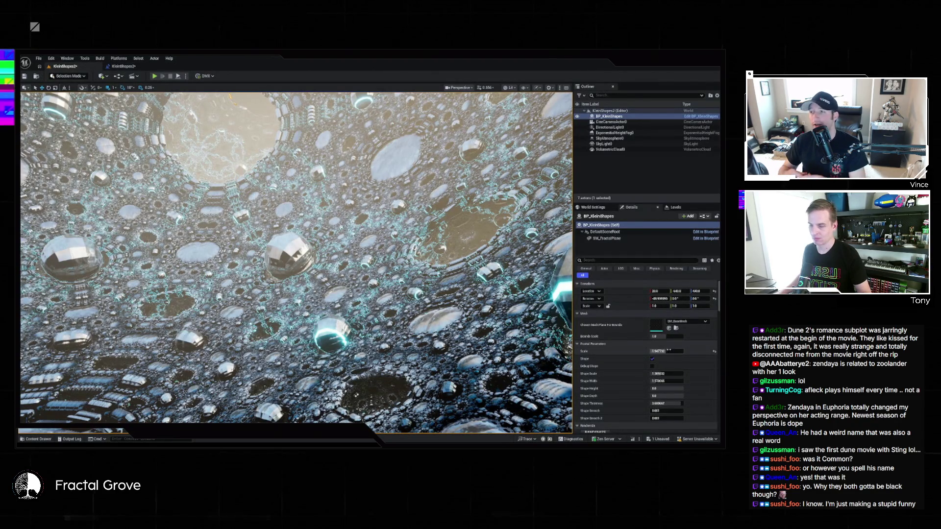
pyautogui.moveTo(668, 351)
pyautogui.mouseDown()
pyautogui.moveTo(554, 353)
pyautogui.moveTo(626, 353)
pyautogui.mouseUp()
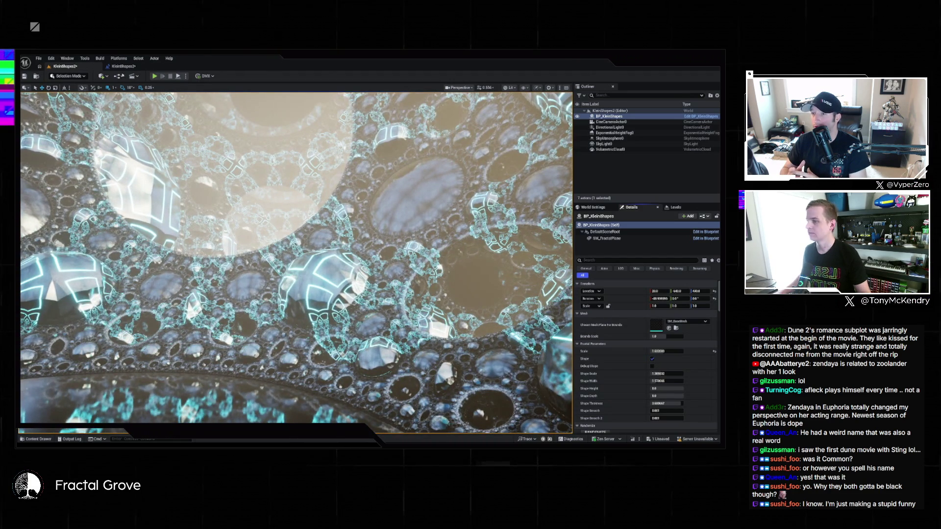
pyautogui.click(127, 68)
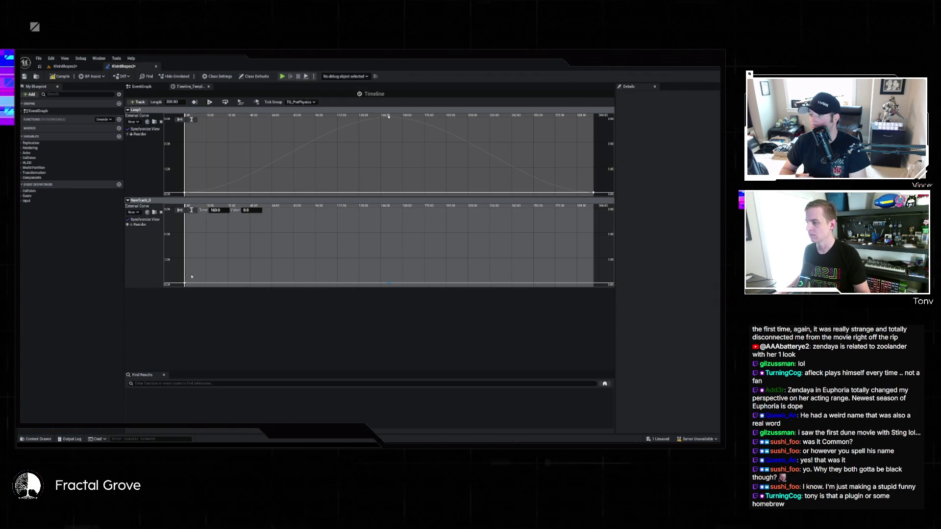
pyautogui.click(253, 210)
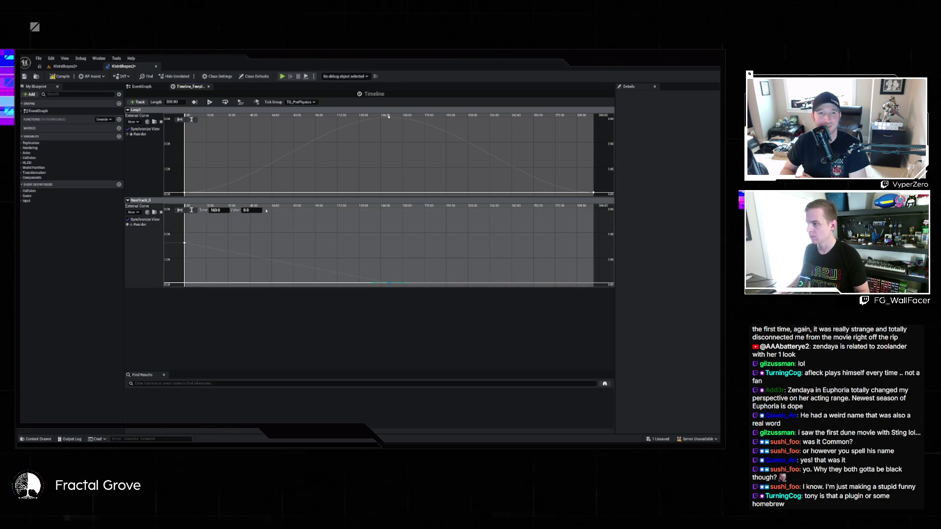
# Set the NewTrack_0 key value to 2 and add an end key at time 30.
pyautogui.write('2')
pyautogui.press('Return')
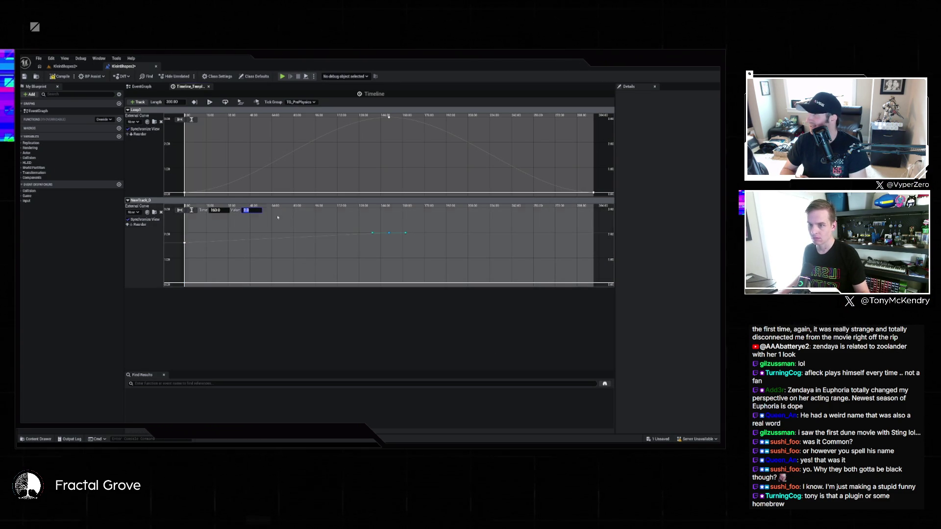
pyautogui.keyDown('shift'); pyautogui.click(593, 233); pyautogui.keyUp('shift')
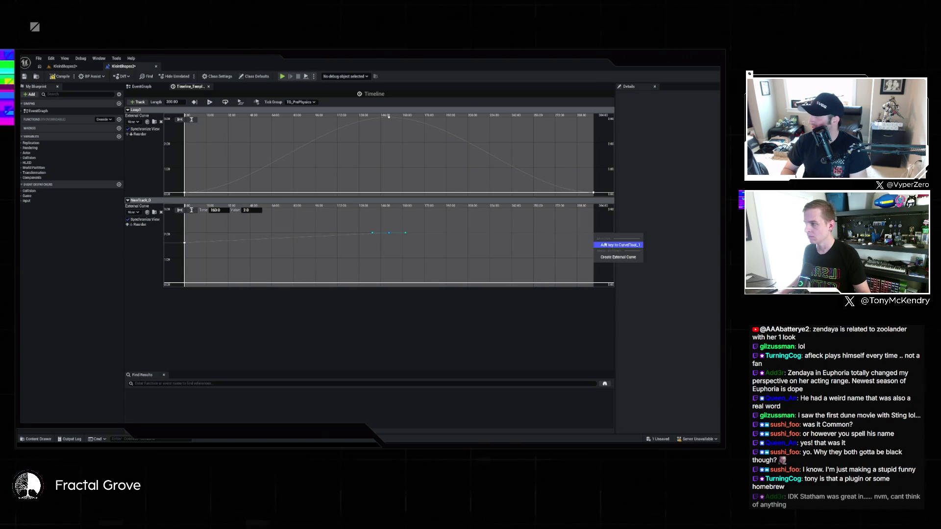
pyautogui.click(220, 210)
pyautogui.write('30')
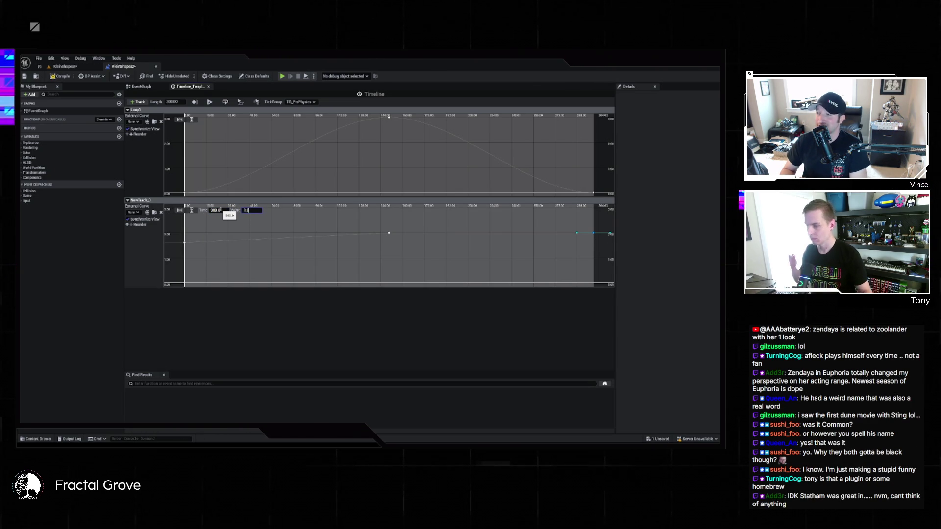
# Compile and save the level blueprint, then return to KleinShapes2.
pyautogui.click(216, 203)
pyautogui.click(60, 76)
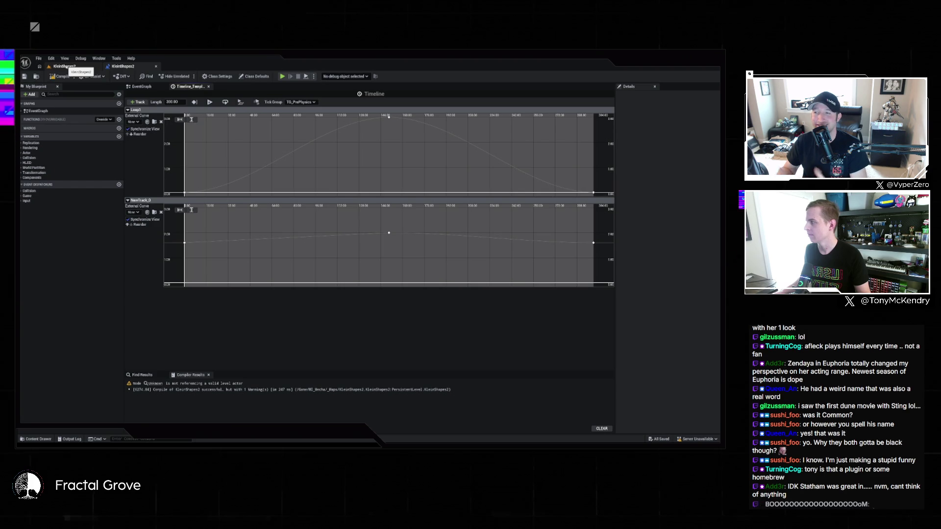
pyautogui.click(66, 66)
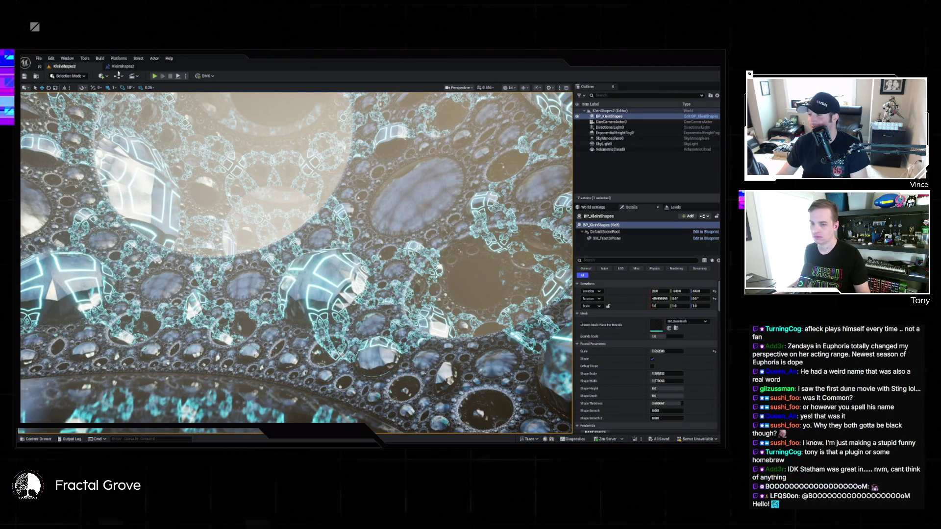
# Type 1.75 into the fractal Scale field.
pyautogui.click(674, 352)
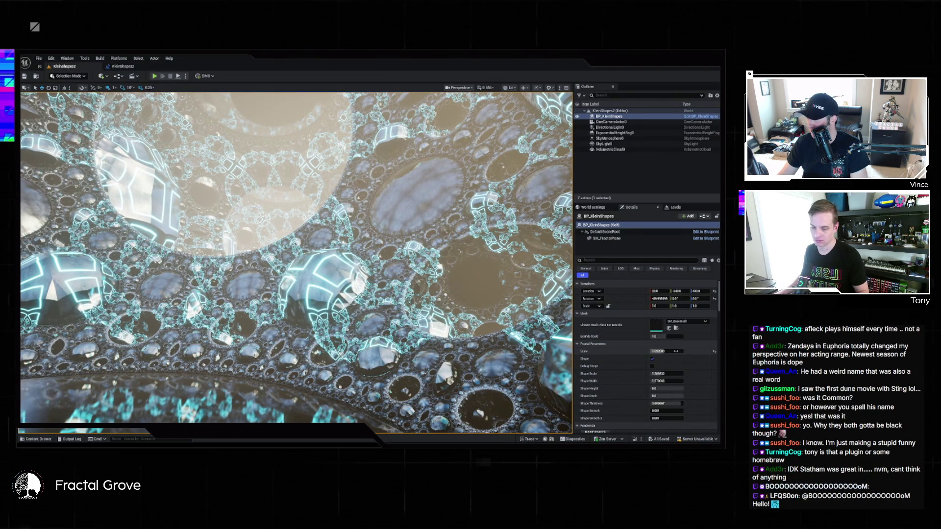
pyautogui.write('1.75')
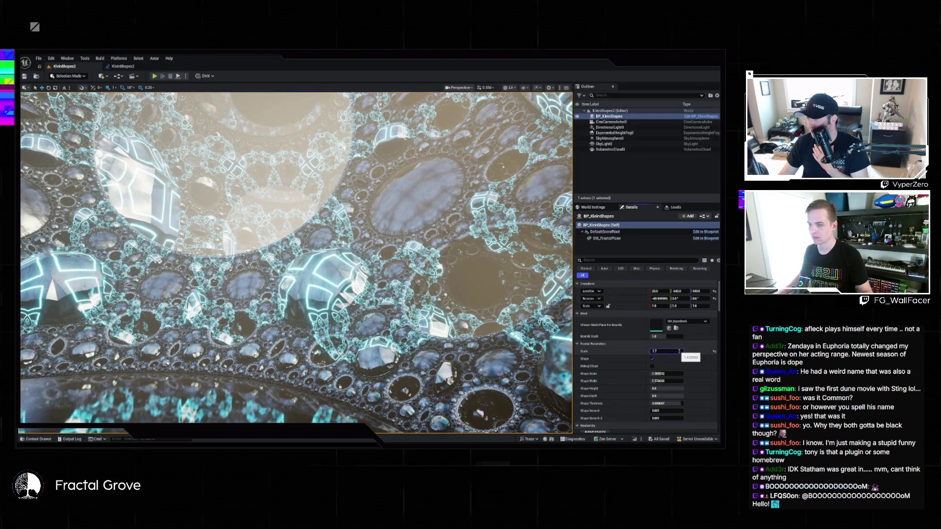
pyautogui.press('Return')
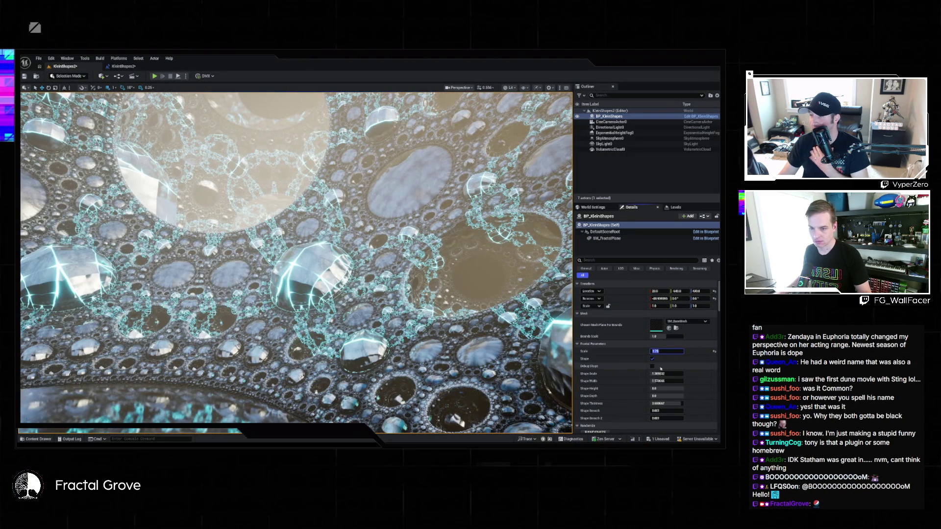
# Try a different Shape Scale, then undo it to keep the original value.
pyautogui.moveTo(666, 374)
pyautogui.mouseDown()
pyautogui.moveTo(695, 378)
pyautogui.moveTo(664, 389)
pyautogui.mouseUp()
pyautogui.hotkey('ctrl', 'z')
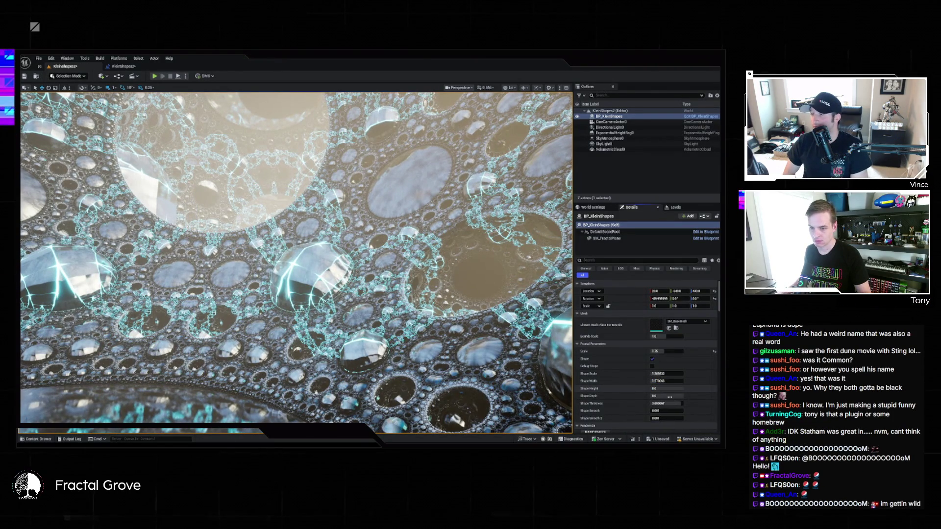
pyautogui.scroll(-4, 698, 408)
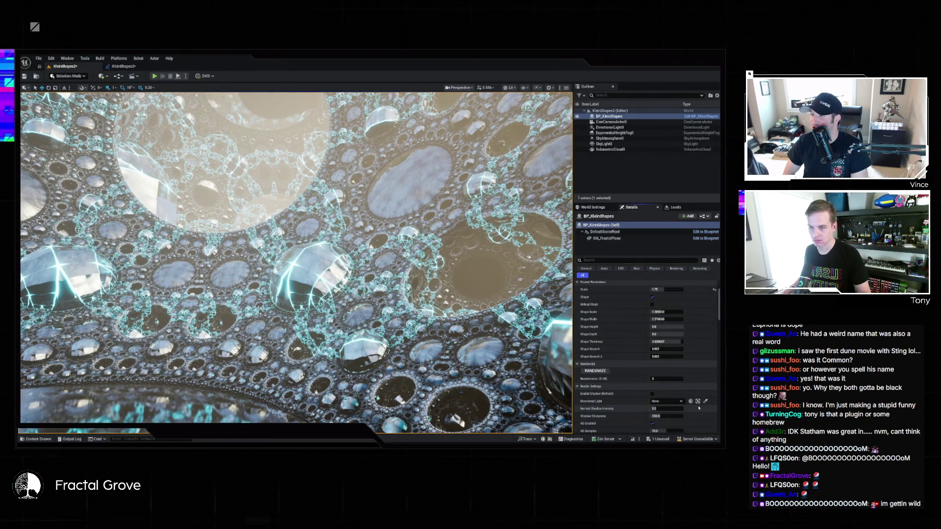
pyautogui.scroll(3, 699, 407)
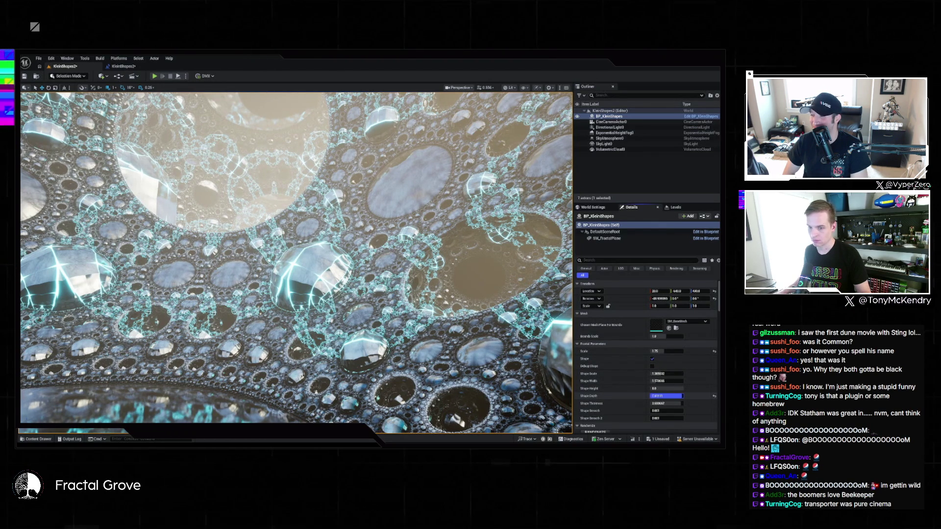
pyautogui.moveTo(681, 396); pyautogui.dragTo(681, 396)
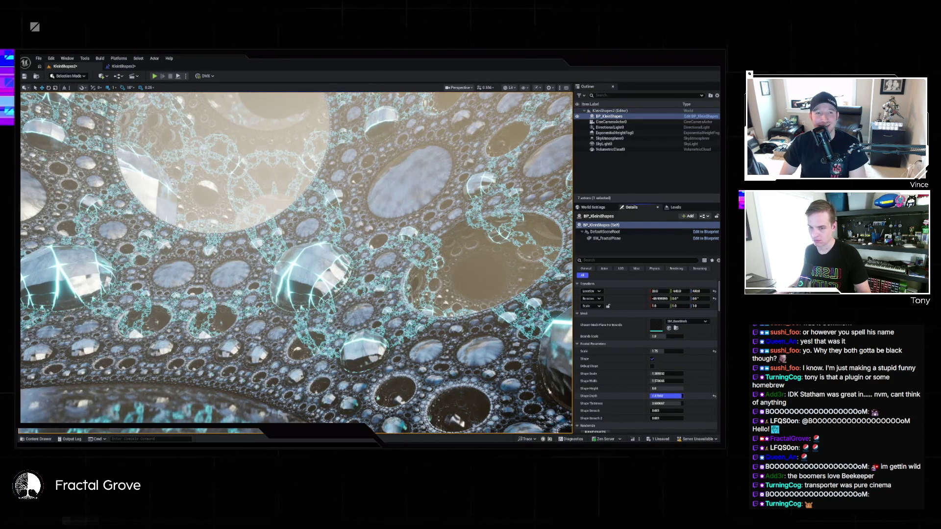
# Edit the Shape Depth value, then trial a Shape Height change and undo it with Ctrl+Z.
pyautogui.click(667, 395)
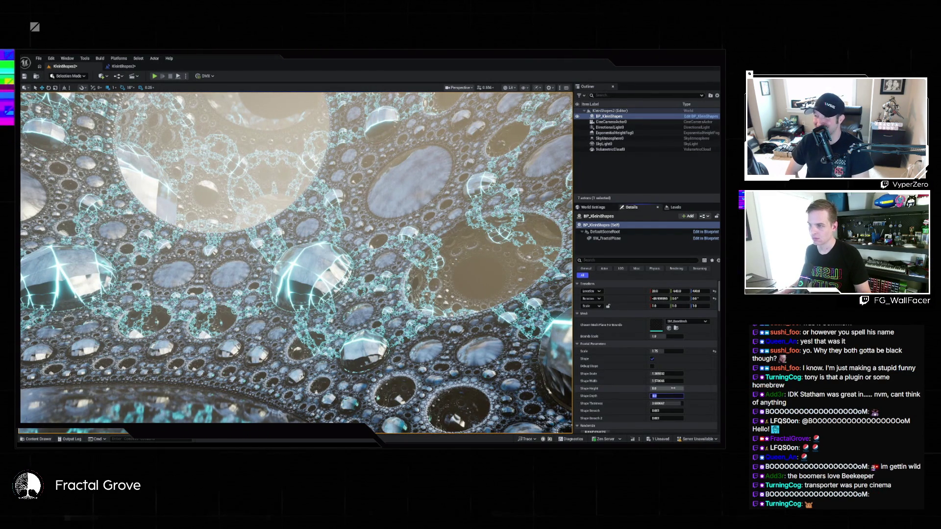
pyautogui.moveTo(666, 388); pyautogui.dragTo(674, 389)
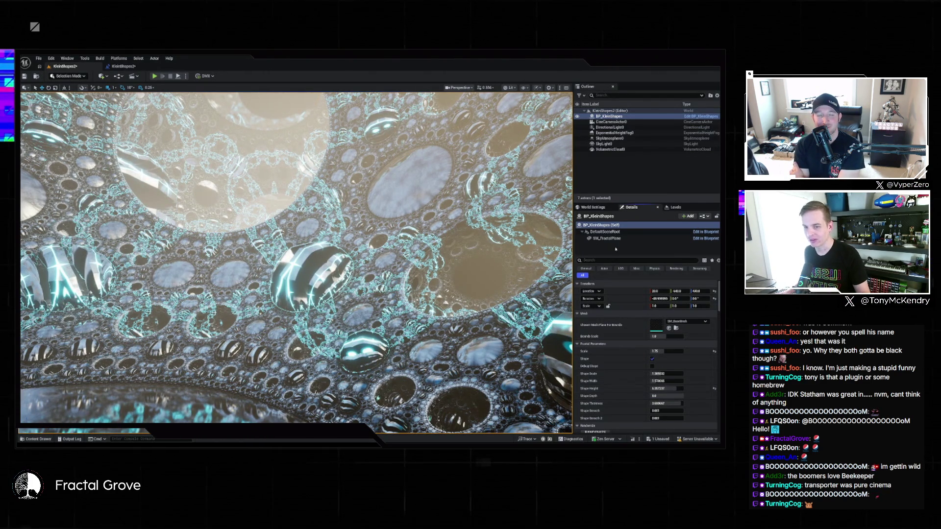
pyautogui.hotkey('ctrl', 'z')
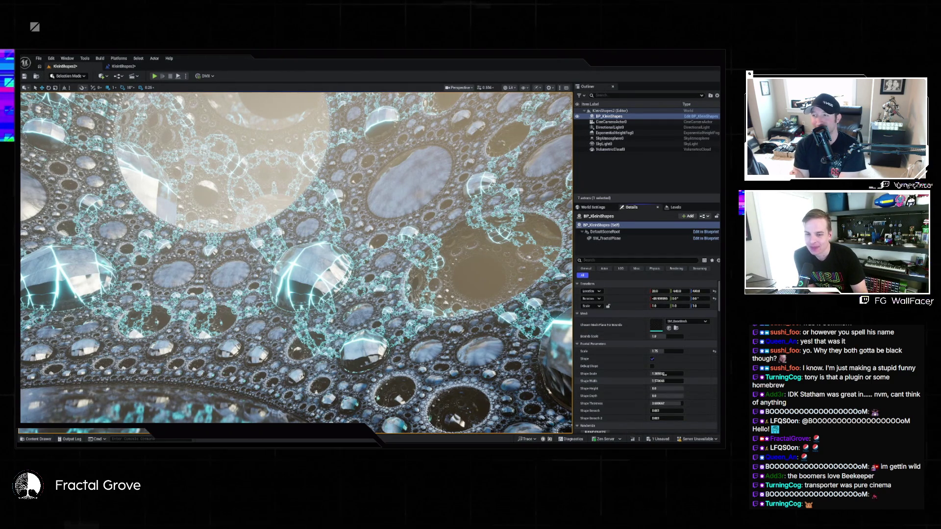
pyautogui.scroll(-3, 697, 373)
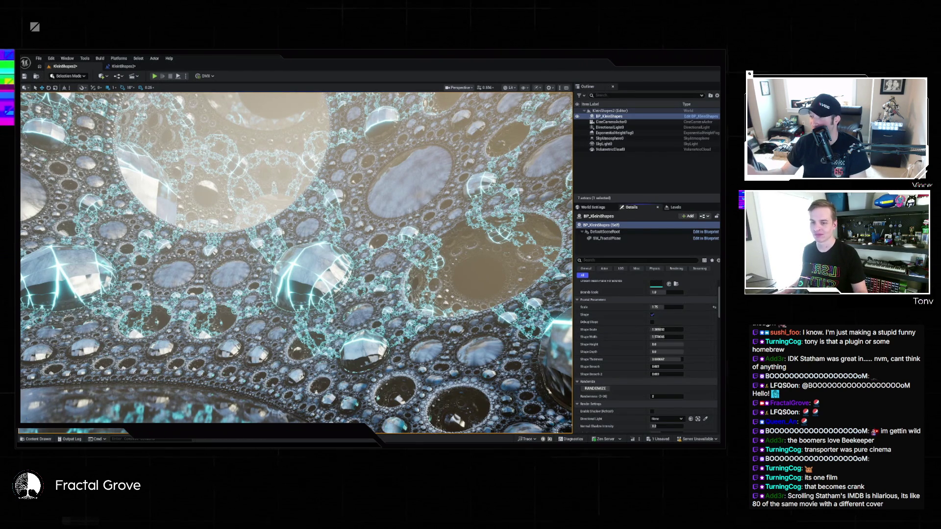
pyautogui.scroll(1, 647, 319)
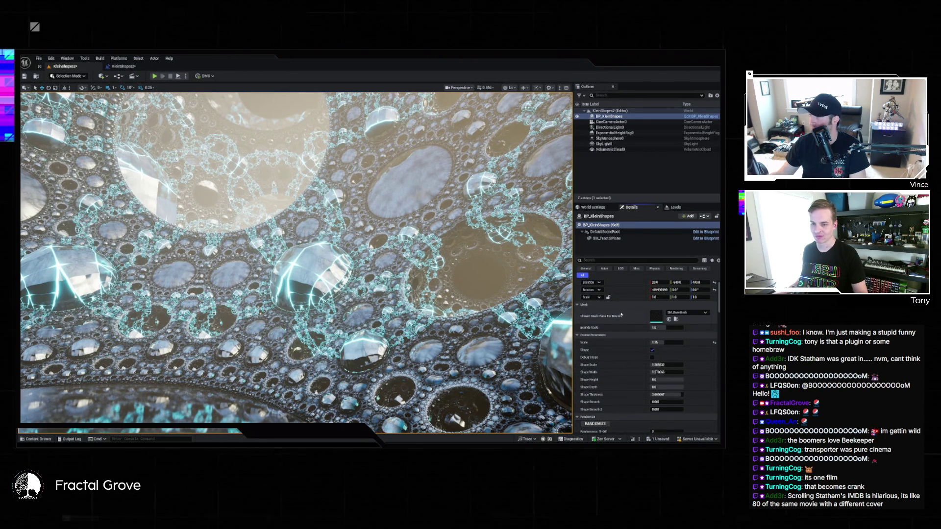
pyautogui.scroll(2, 630, 324)
pyautogui.scroll(-3, 629, 324)
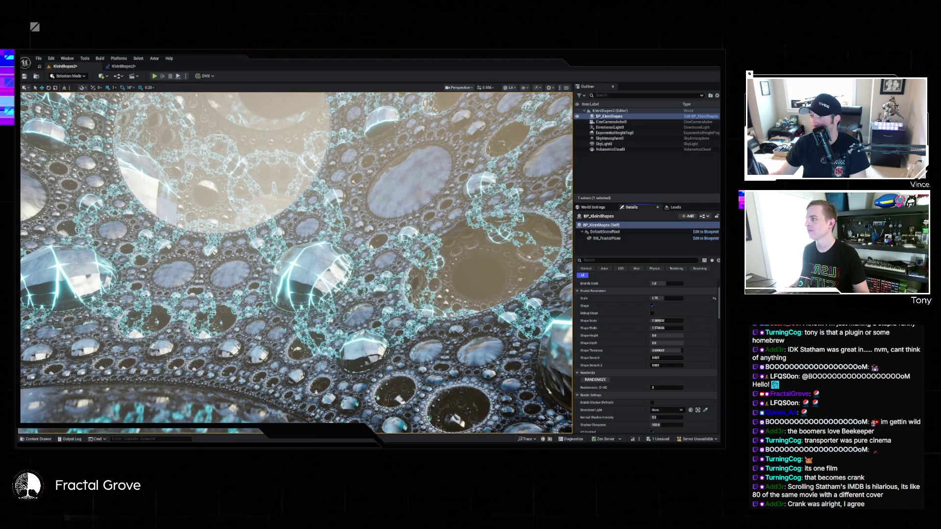
# Drag from the BP_KleinShapes reference and add a Set Scale node via the 'set' search.
pyautogui.click(129, 68)
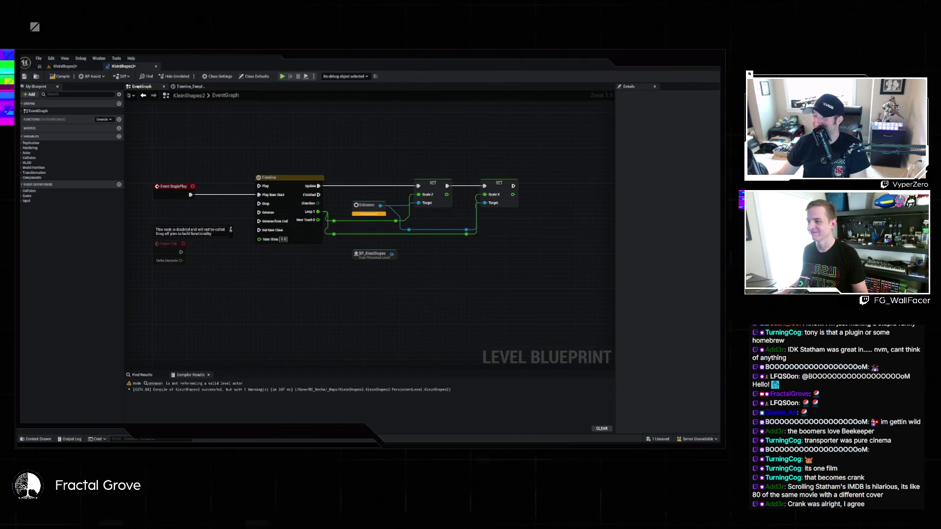
pyautogui.moveTo(392, 254); pyautogui.dragTo(476, 282)
pyautogui.click(75, 68)
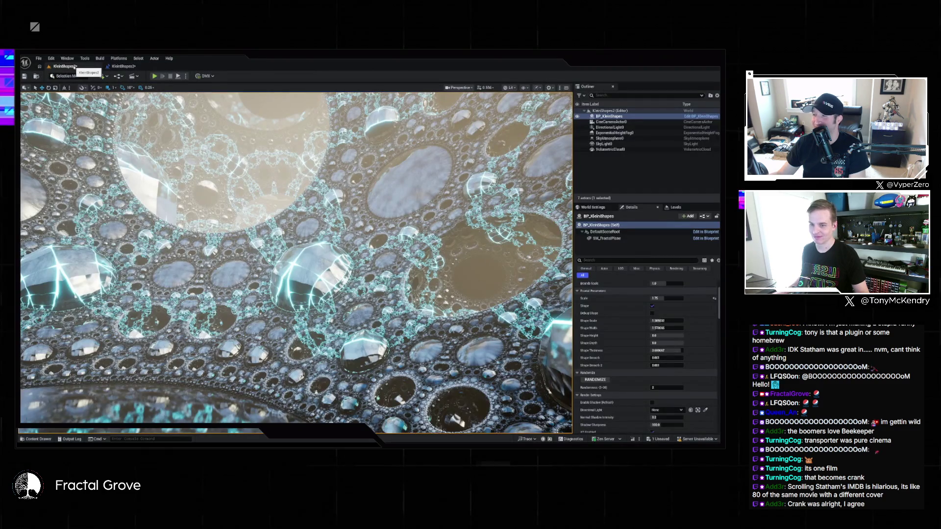
pyautogui.click(122, 66)
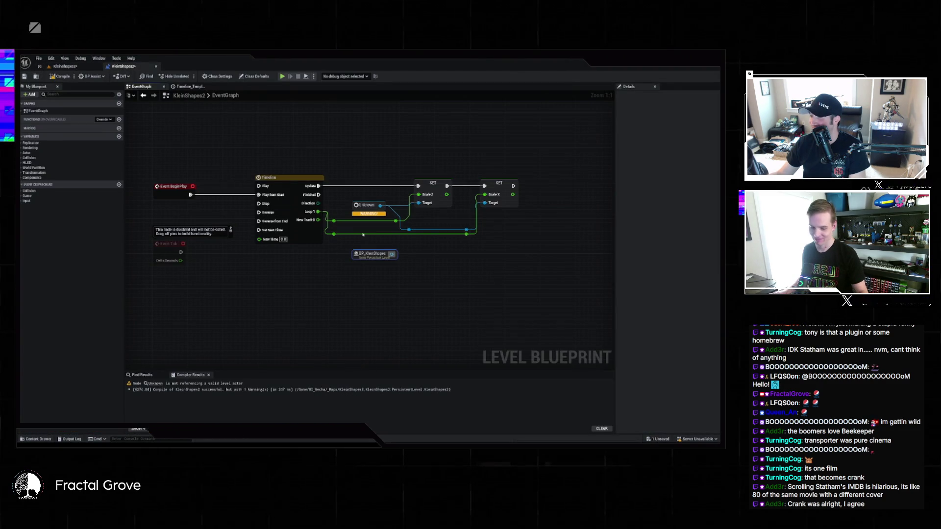
pyautogui.moveTo(433, 264); pyautogui.dragTo(508, 290)
pyautogui.write('scale')
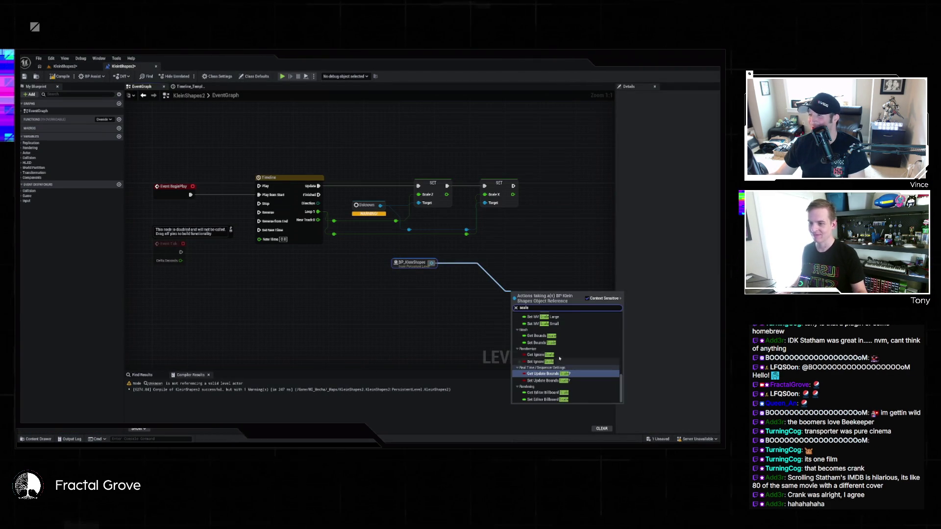
pyautogui.press('Home')
pyautogui.write('set')
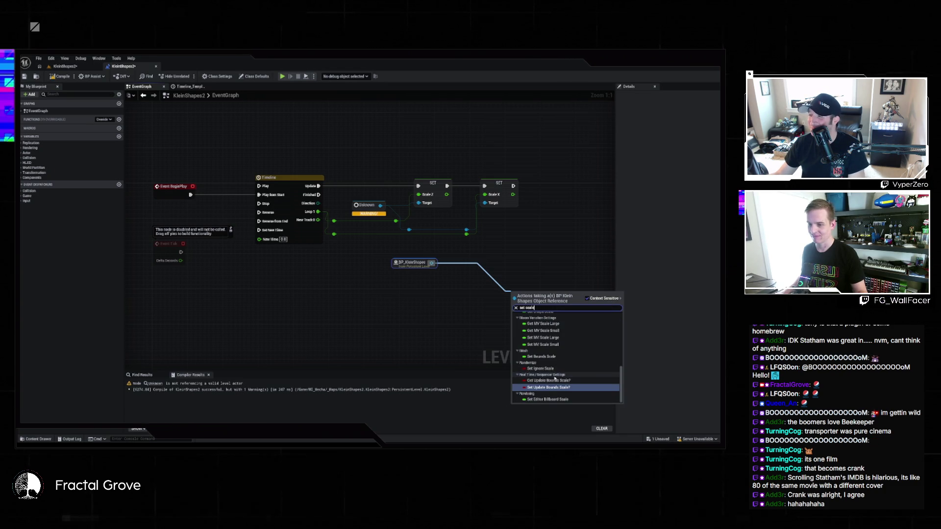
pyautogui.scroll(3, 555, 371)
pyautogui.scroll(2, 555, 371)
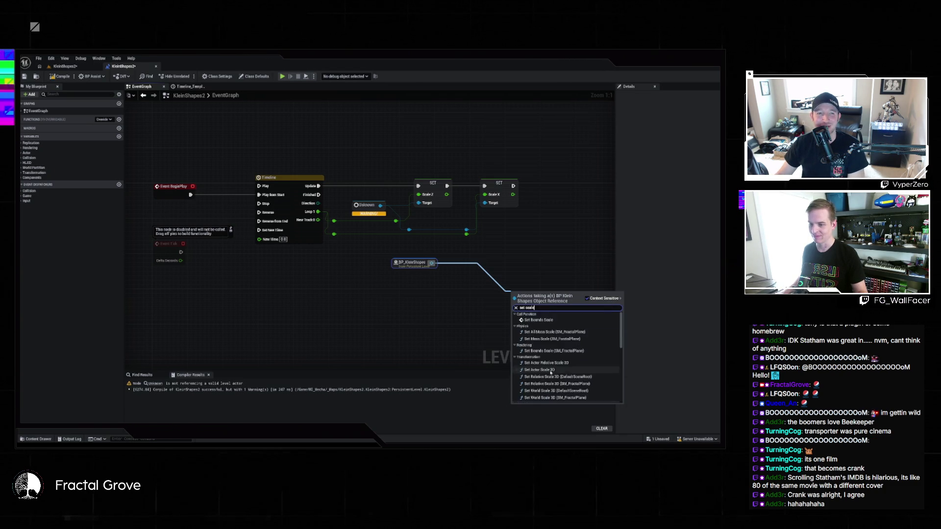
pyautogui.click(544, 385)
# Wire the Timeline's Update into Set Scale and New Track 0 into its Scale input.
pyautogui.moveTo(515, 296); pyautogui.dragTo(319, 186)
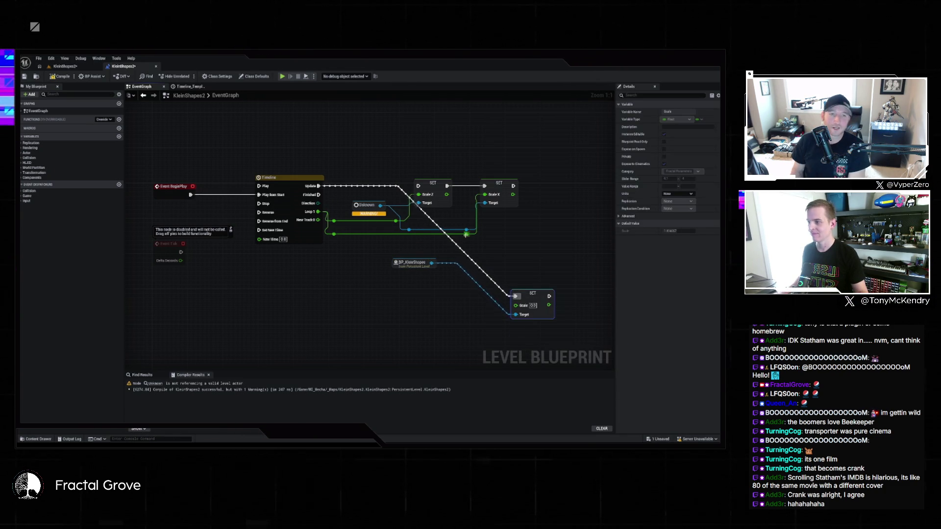
pyautogui.moveTo(318, 220)
pyautogui.mouseDown()
pyautogui.moveTo(451, 262)
pyautogui.moveTo(516, 305)
pyautogui.mouseUp()
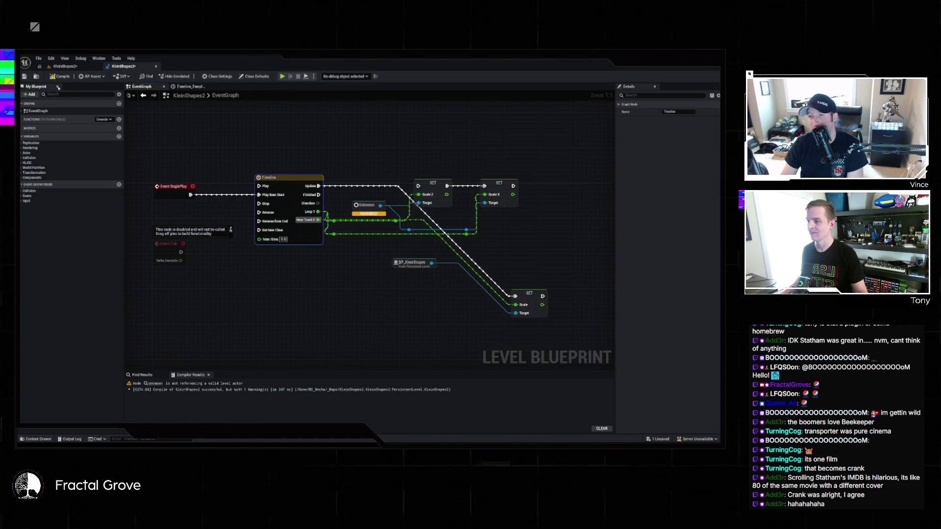
pyautogui.click(78, 66)
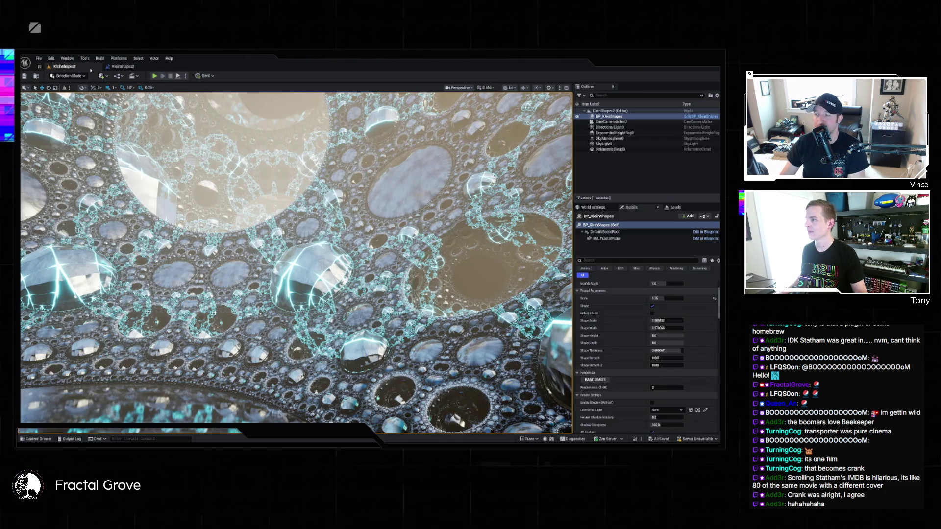
# Play the level in the editor with Alt+P and make the viewport fullscreen with F11.
pyautogui.hotkey('alt', 'p')
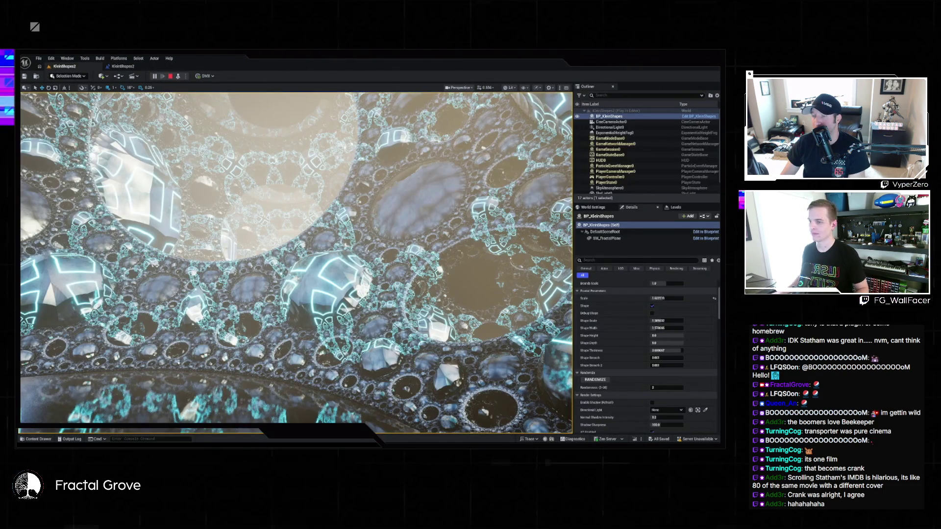
pyautogui.press('F11')
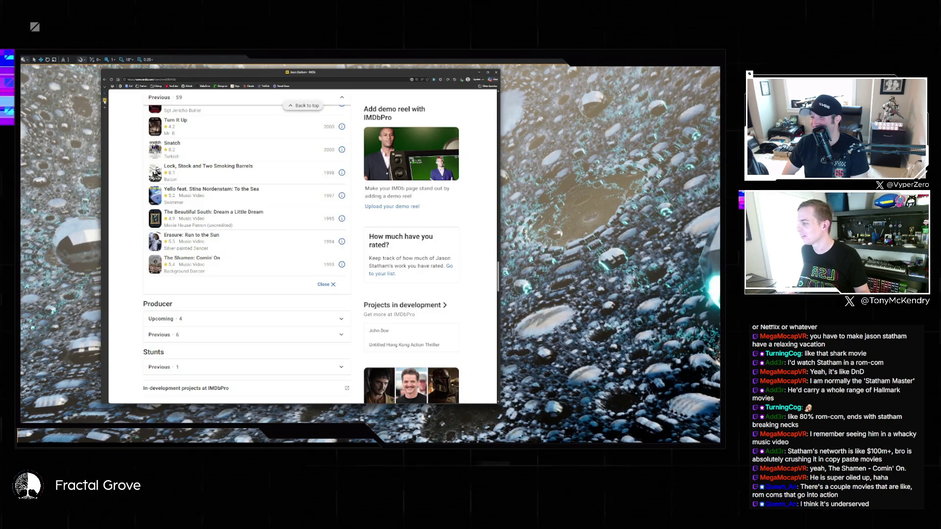
# Close the IMDb filmography tab from Chrome's vertical tab panel.
pyautogui.moveTo(105, 102)
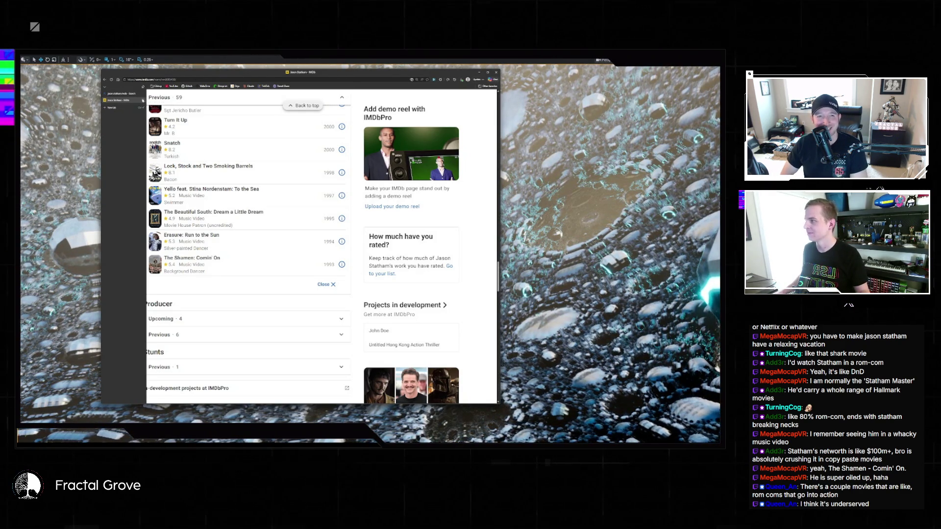
pyautogui.click(142, 100)
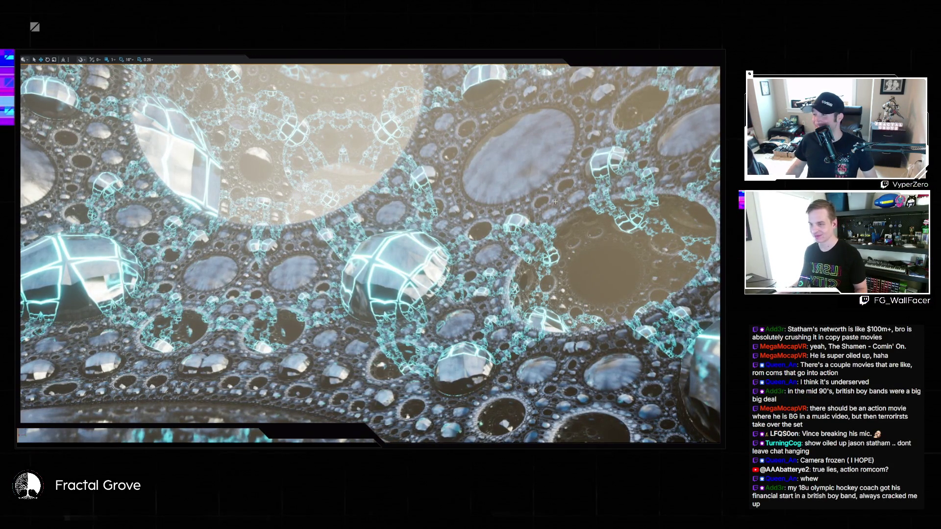
# Exit the full-window viewport with F11 and stop the play-in-editor session.
pyautogui.press('F11')
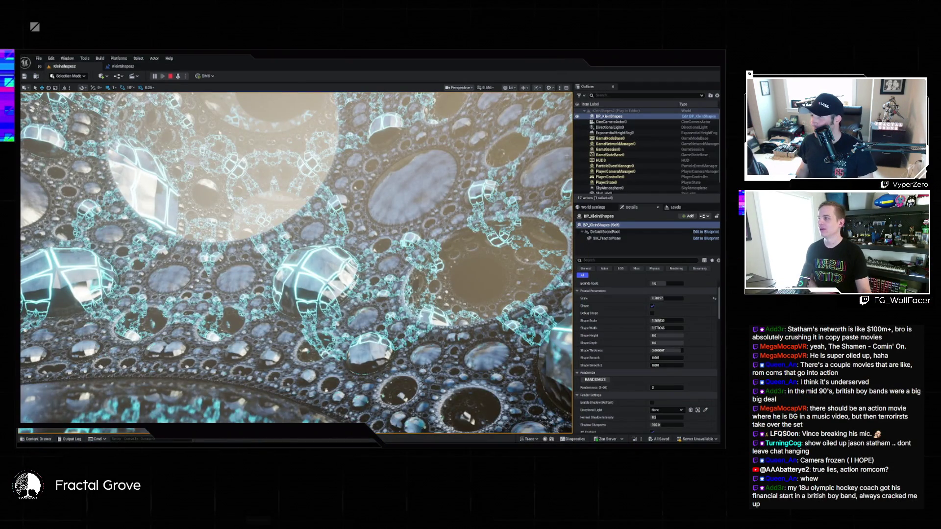
pyautogui.click(171, 76)
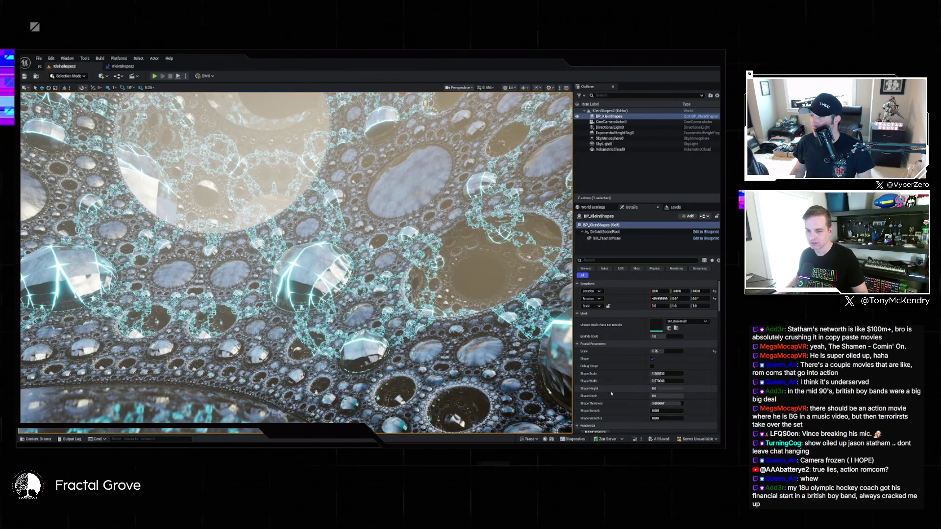
pyautogui.scroll(-2, 611, 393)
# Trial-adjust Shape Thickness, Shape Smooth and Randomness on BP_KleinShapes, undoing each change.
pyautogui.moveTo(657, 377); pyautogui.dragTo(680, 377)
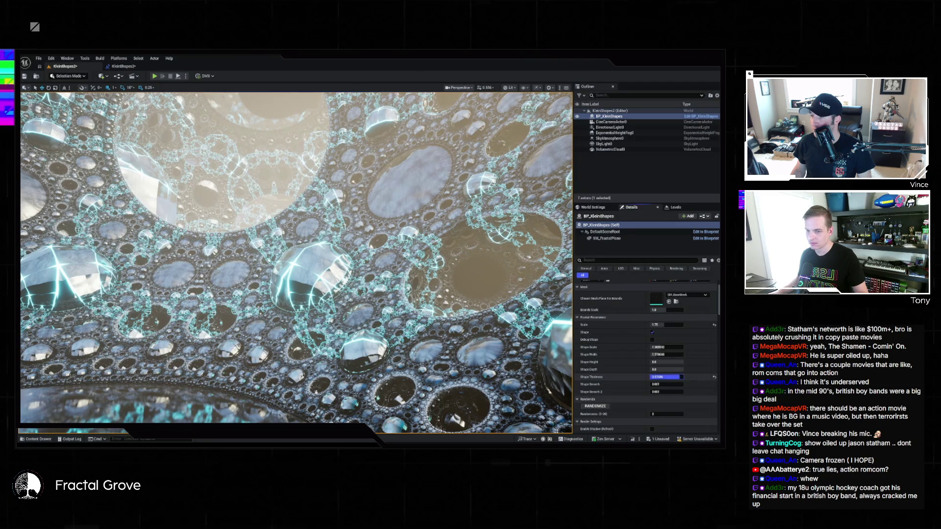
pyautogui.hotkey('ctrl', 'z')
pyautogui.moveTo(659, 384); pyautogui.dragTo(668, 384)
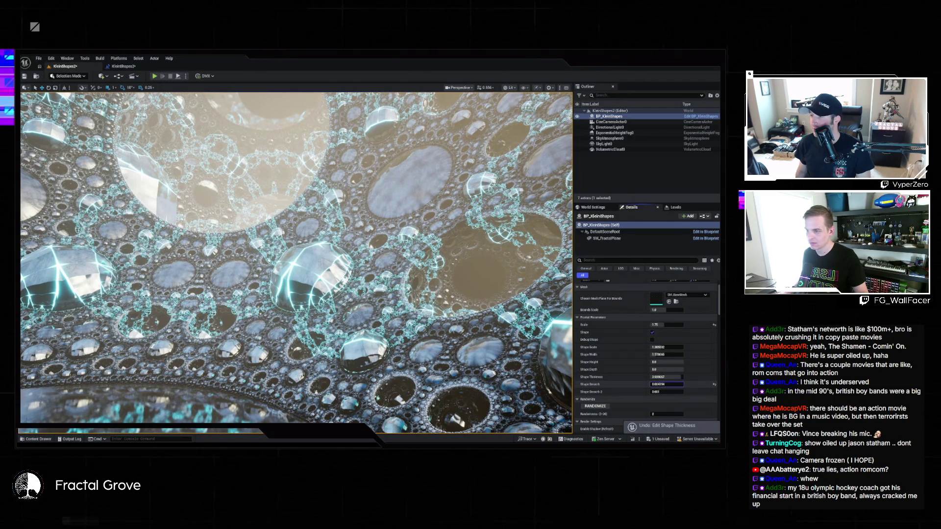
pyautogui.hotkey('ctrl', 'z')
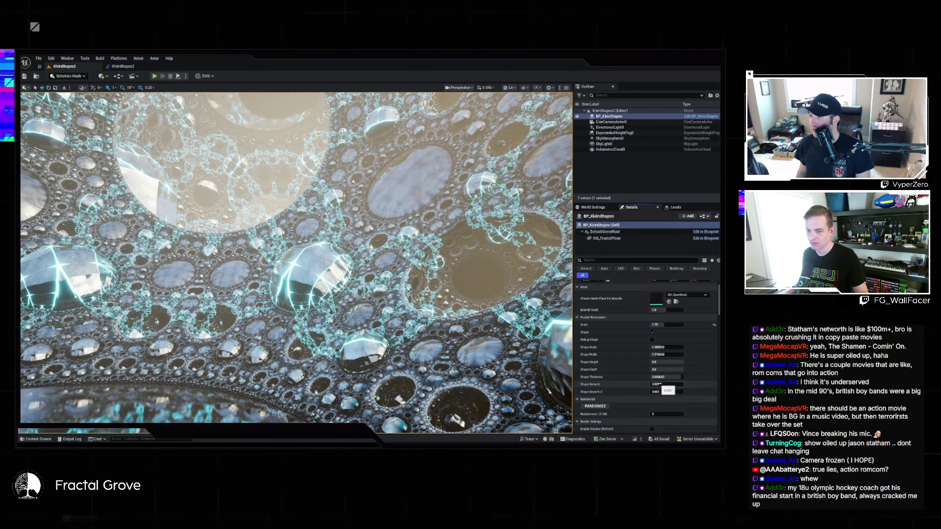
pyautogui.scroll(-3, 670, 388)
pyautogui.moveTo(662, 370); pyautogui.dragTo(665, 378)
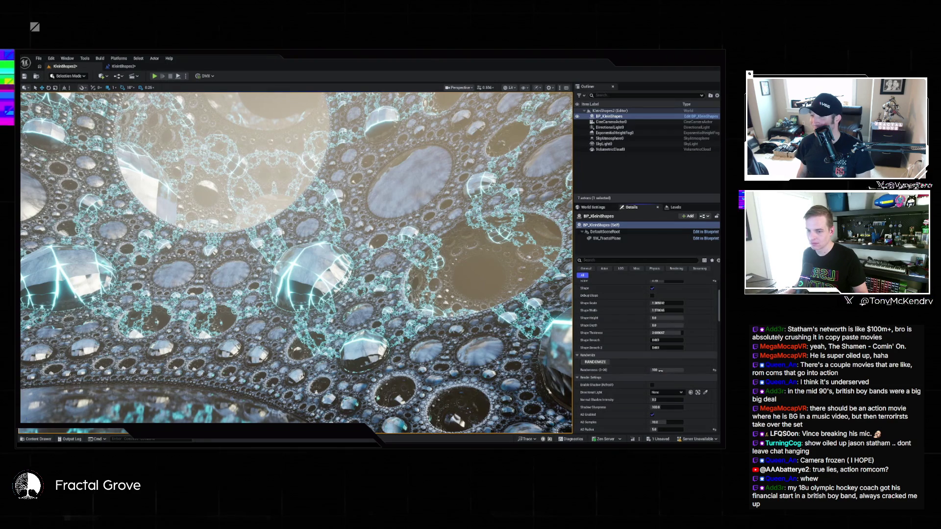
pyautogui.hotkey('ctrl', 'z')
# Scroll down through the remaining BP_KleinShapes Details settings.
pyautogui.scroll(-3, 665, 378)
pyautogui.scroll(-3, 664, 377)
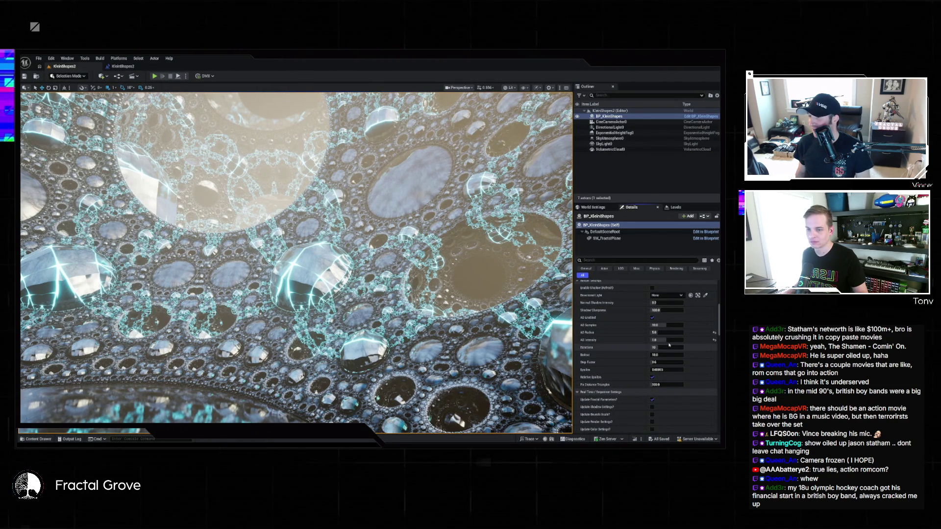
pyautogui.scroll(-3, 670, 346)
pyautogui.scroll(-3, 670, 345)
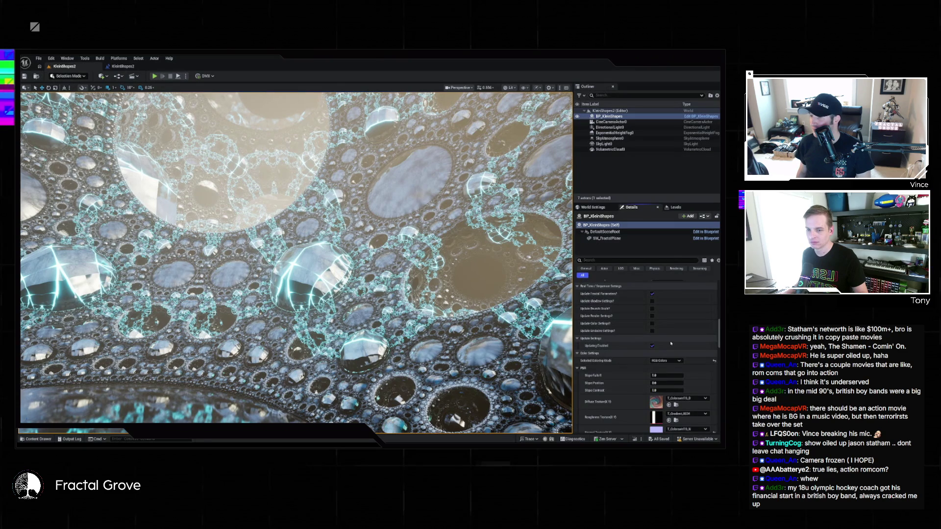
pyautogui.scroll(-3, 671, 344)
pyautogui.scroll(-5, 671, 343)
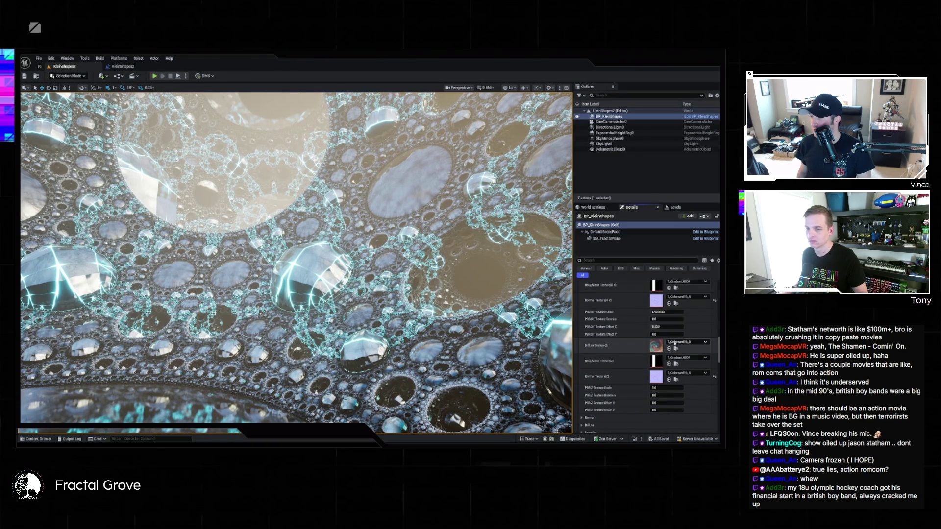
pyautogui.scroll(-4, 671, 344)
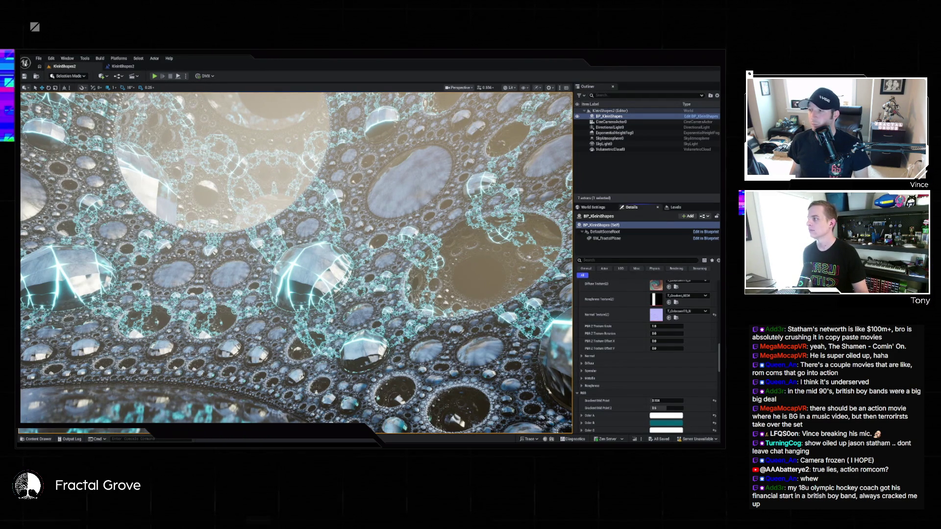
pyautogui.click(39, 58)
# Load L_UberBulb from the File menu's Recent Levels list.
pyautogui.moveTo(57, 98)
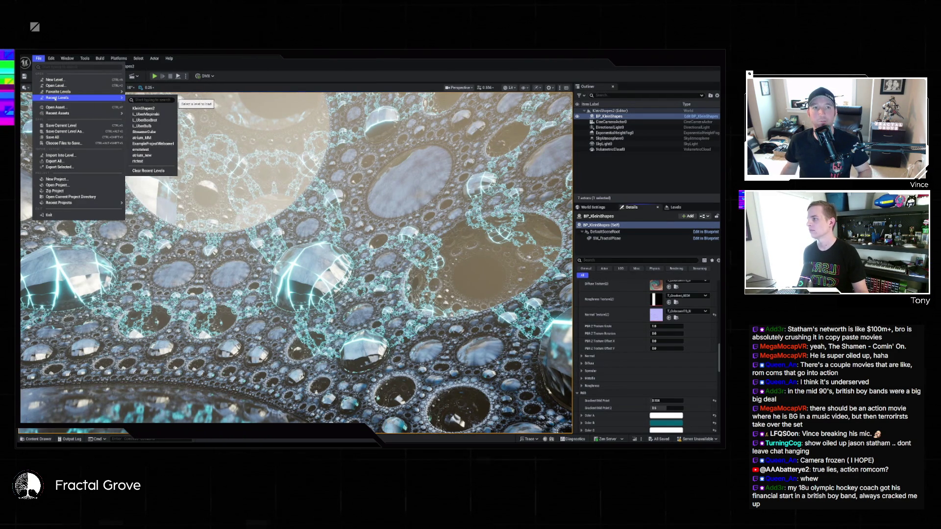
pyautogui.click(147, 126)
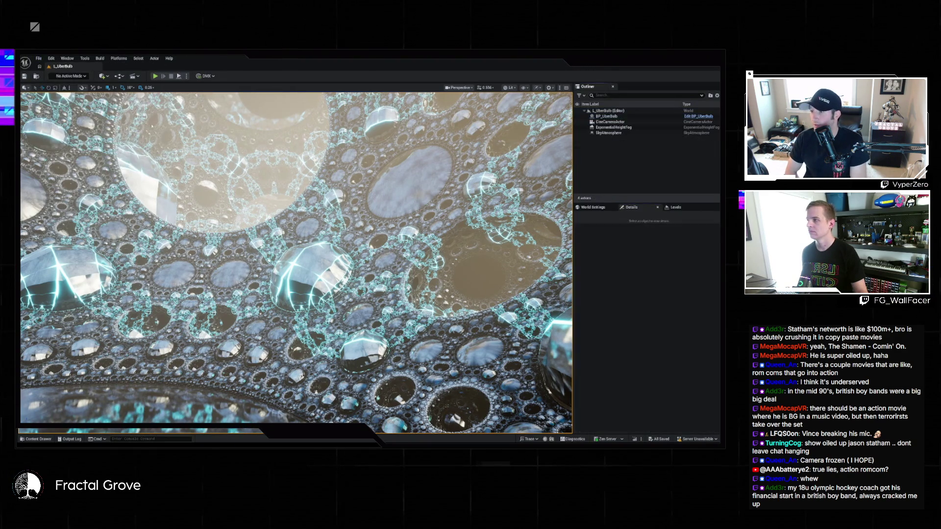